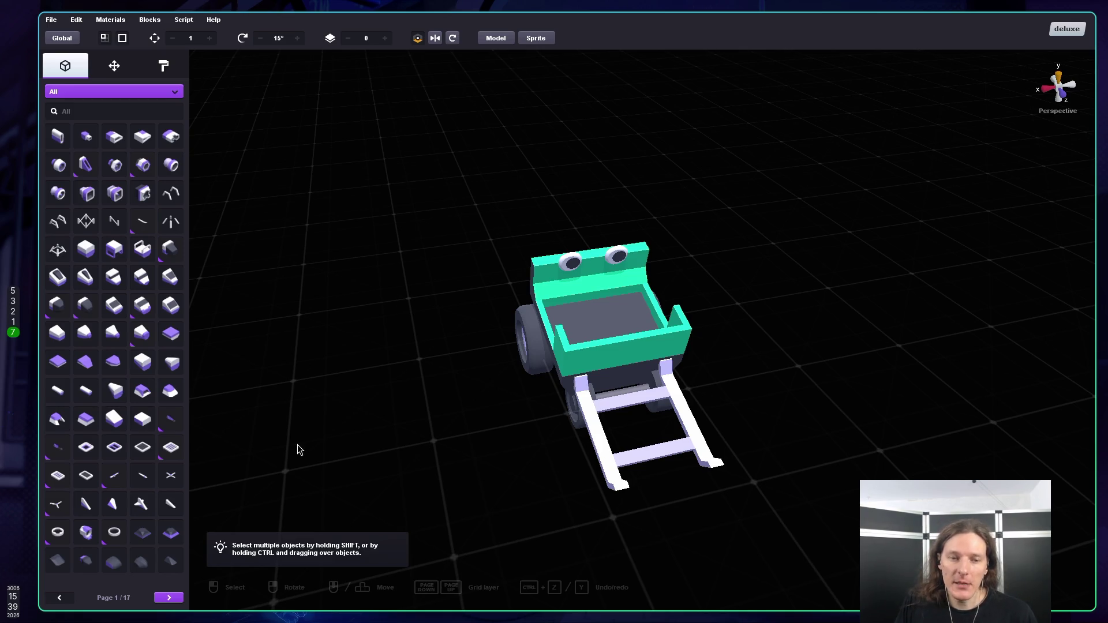
Step: Orbit around the teal cart with its wheels and white forks, and save the model
mouse_move(361, 448)
mouse_down()
mouse_move(438, 396)
mouse_move(393, 432)
mouse_move(553, 440)
mouse_move(475, 385)
mouse_up()
key(ctrl+s)
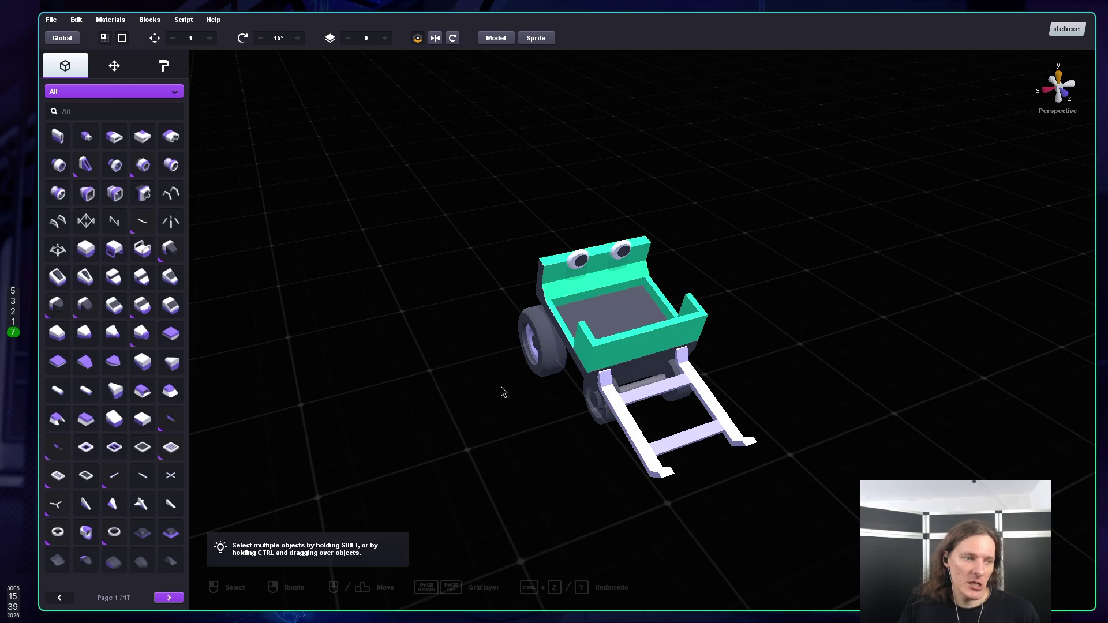
mouse_move(493, 383)
mouse_down()
mouse_move(466, 357)
mouse_move(497, 378)
mouse_move(489, 387)
mouse_up()
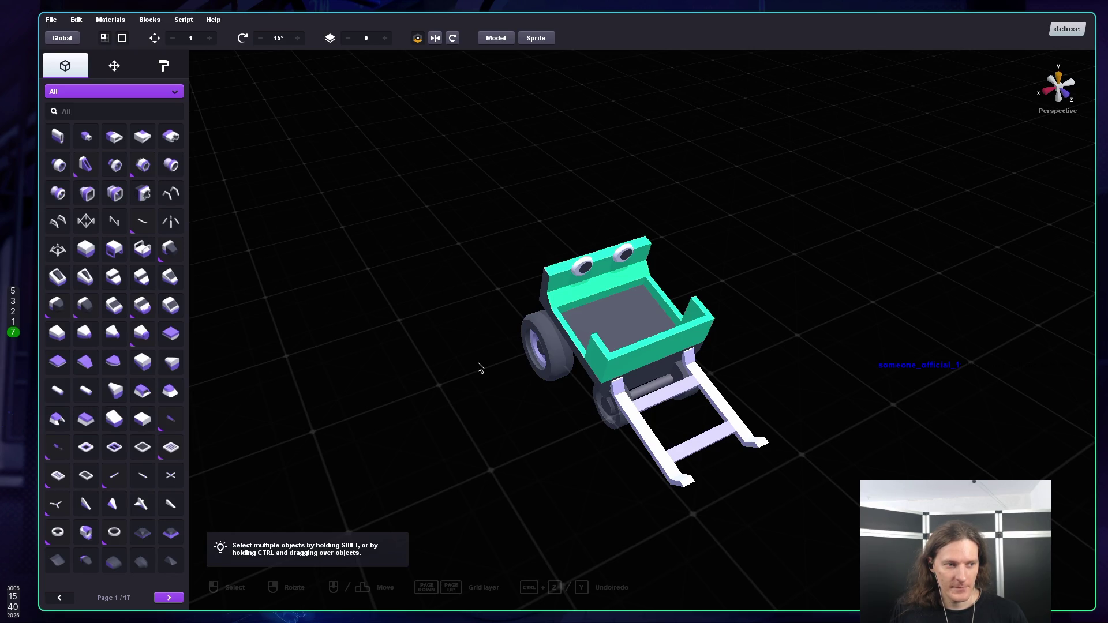
mouse_move(478, 362)
mouse_down()
mouse_move(465, 325)
mouse_move(507, 350)
mouse_up()
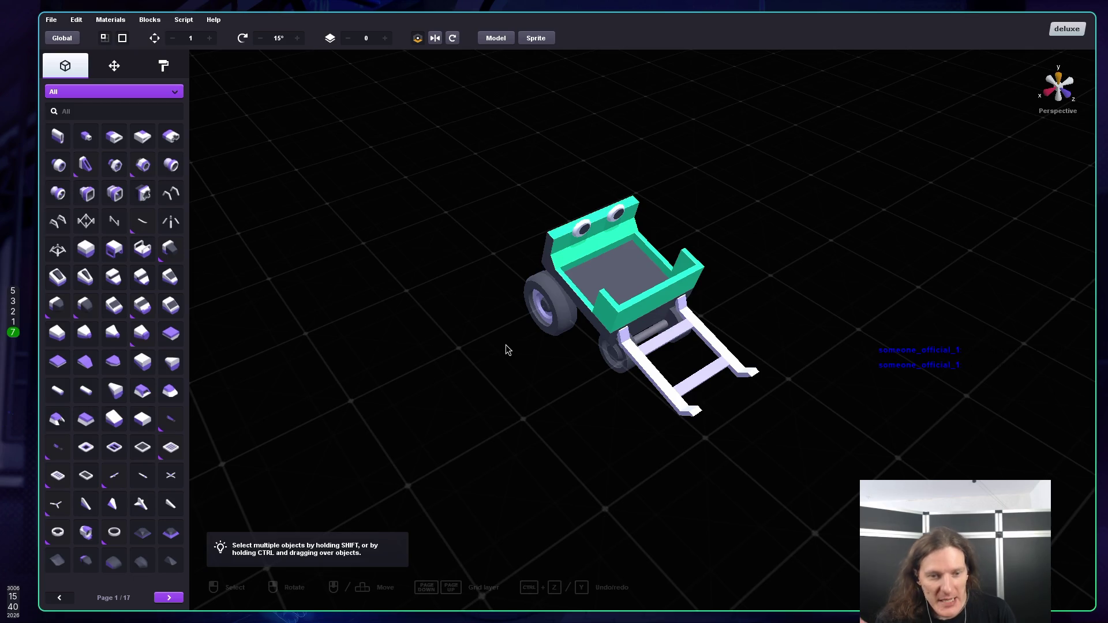
Step: Search 'qr image into text' in a new Firefox tab and open the Smart Tools Cloud converter result
key(super+2)
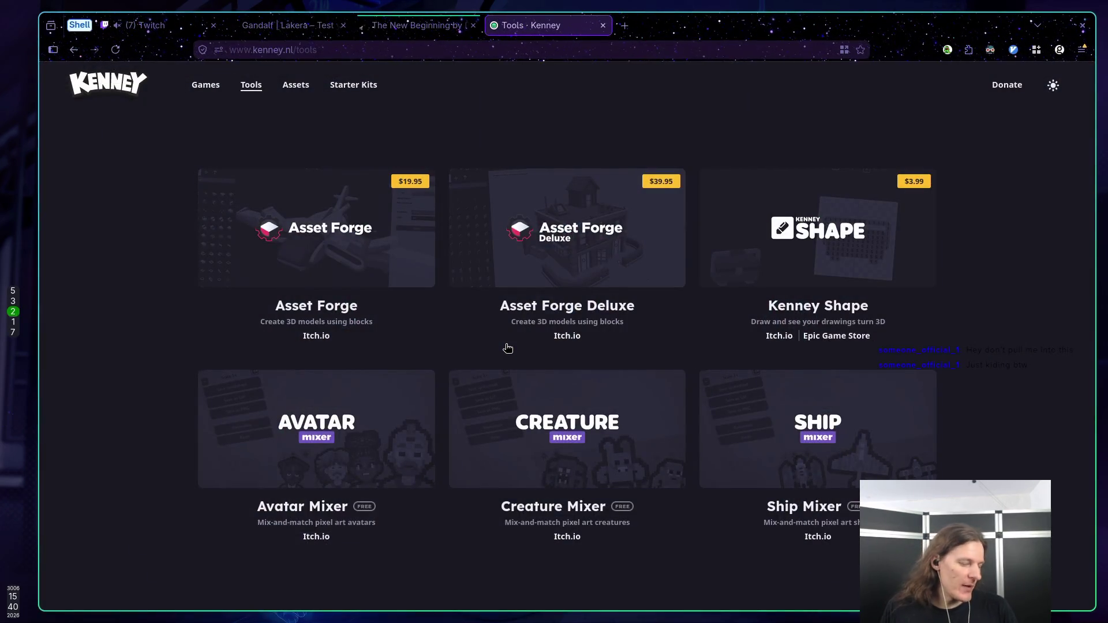
key(ctrl+t)
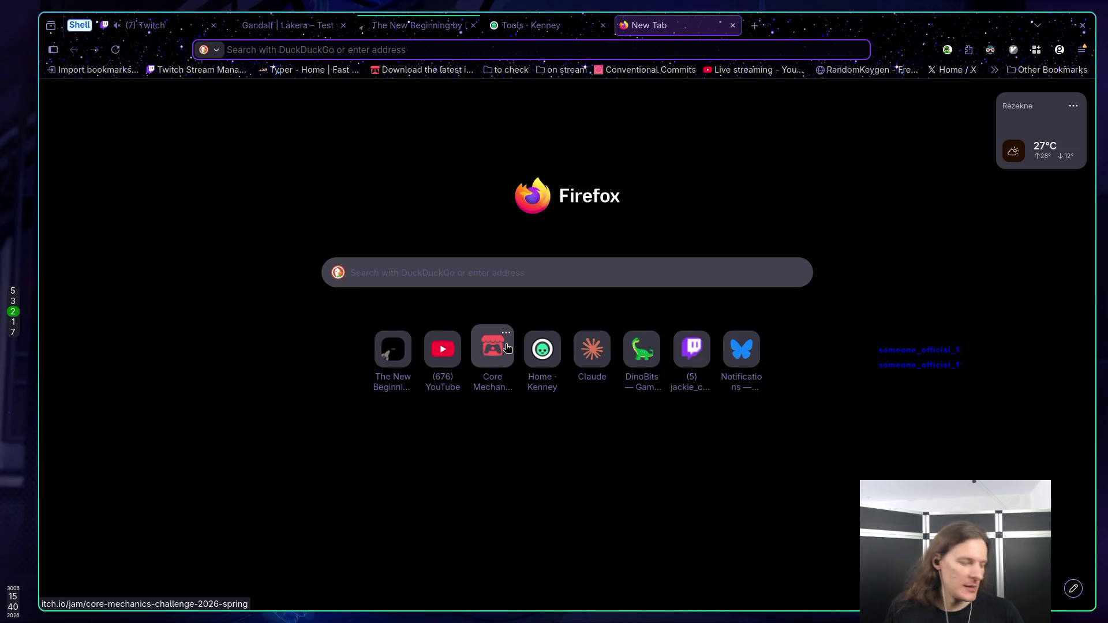
text(qr )
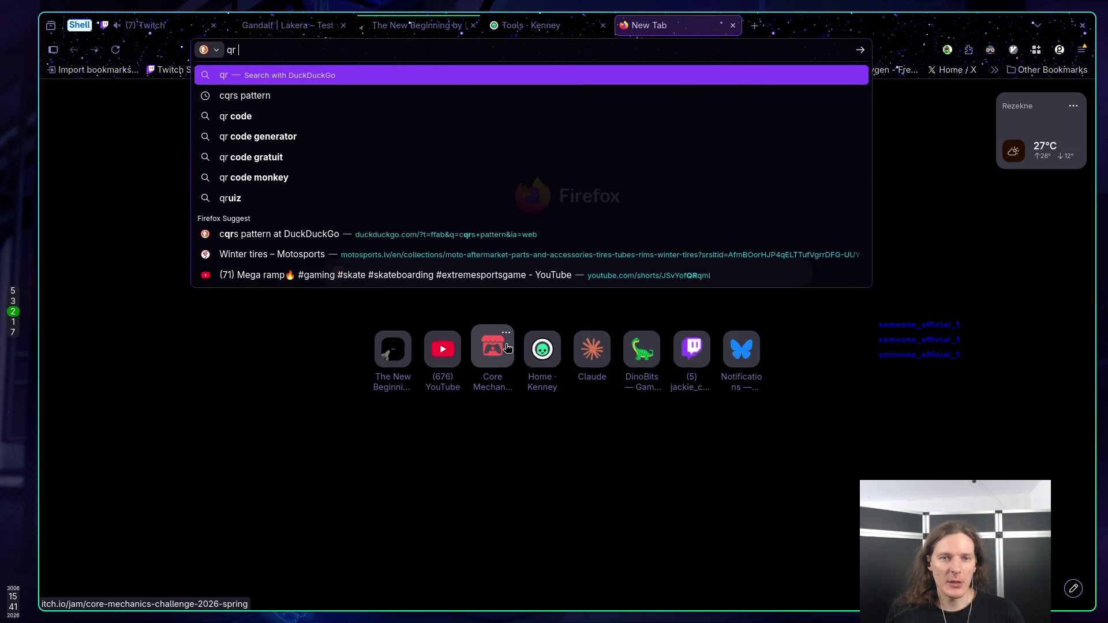
text(image )
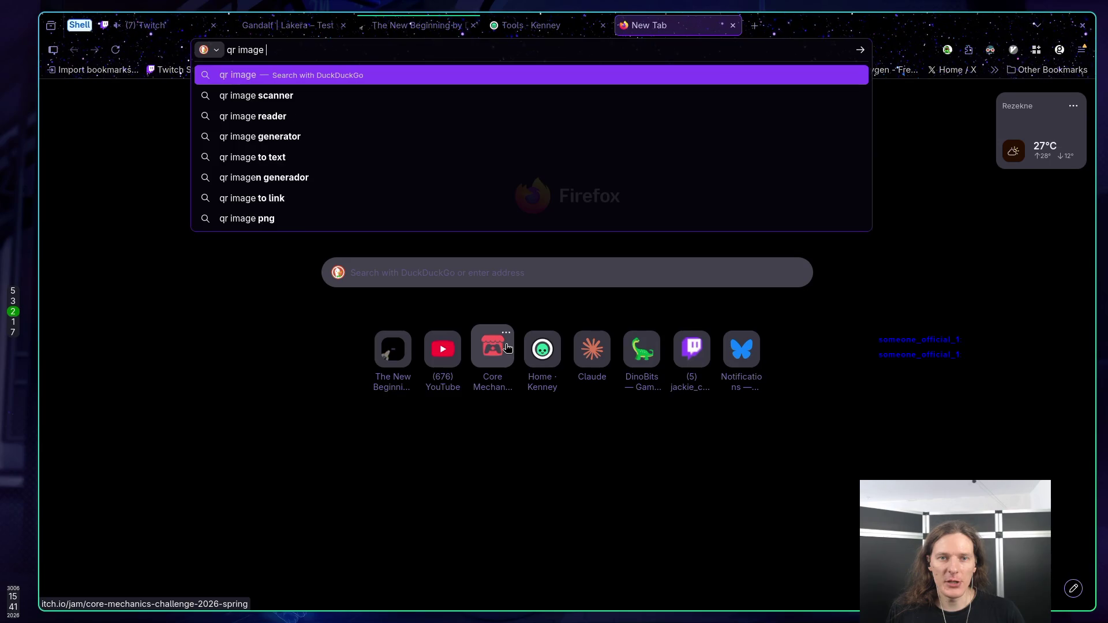
text(into te)
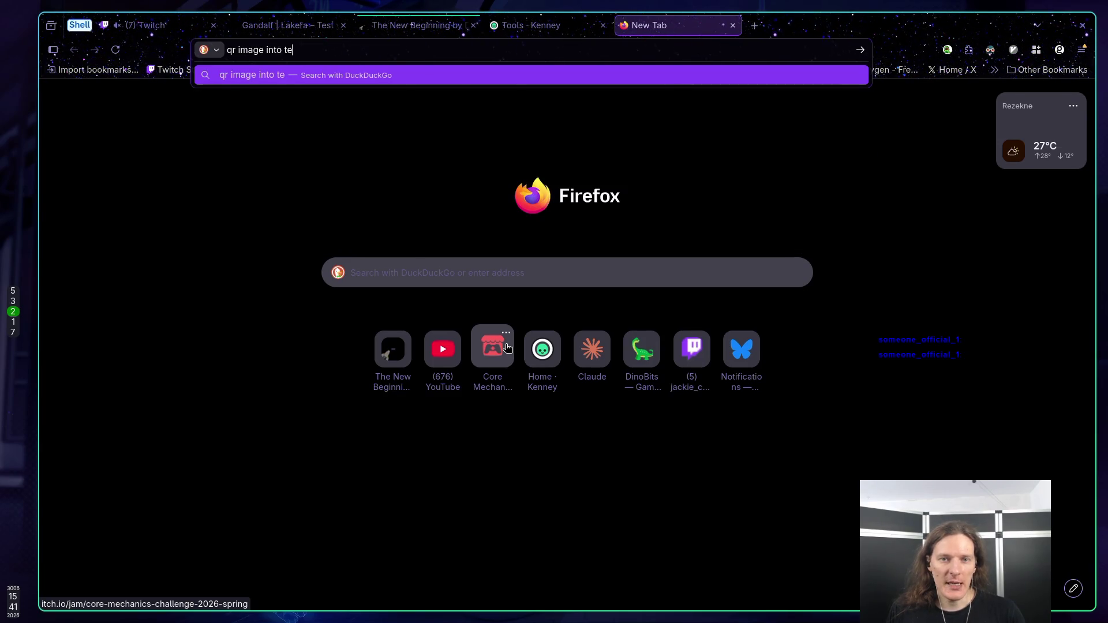
text(xt)
key(Return)
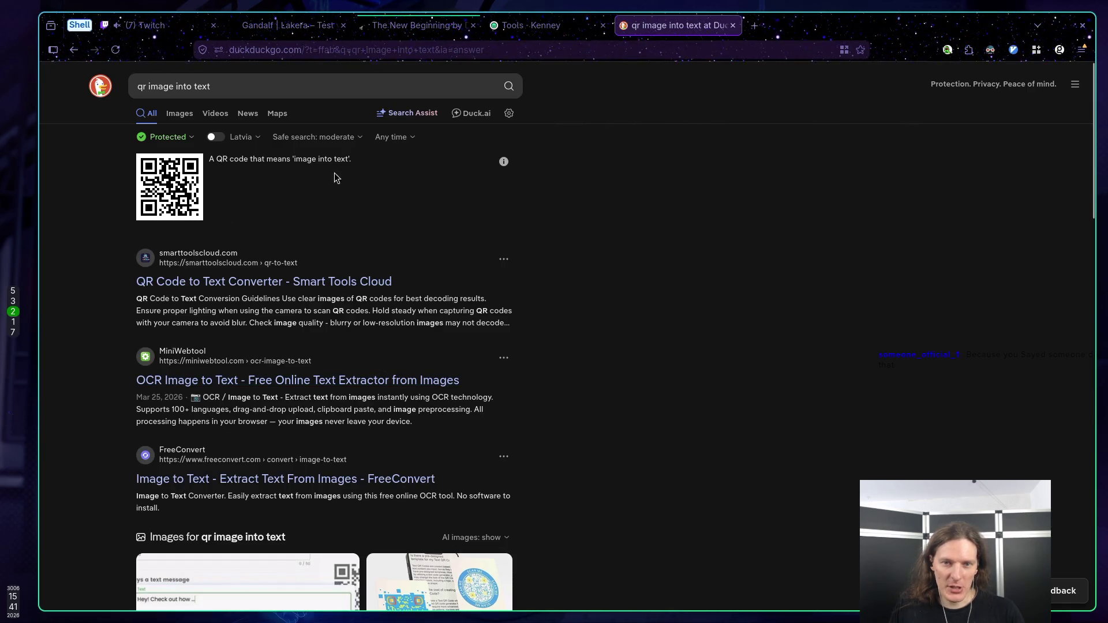
mouse_move(172, 183)
mouse_down()
mouse_move(199, 212)
mouse_move(184, 189)
mouse_up()
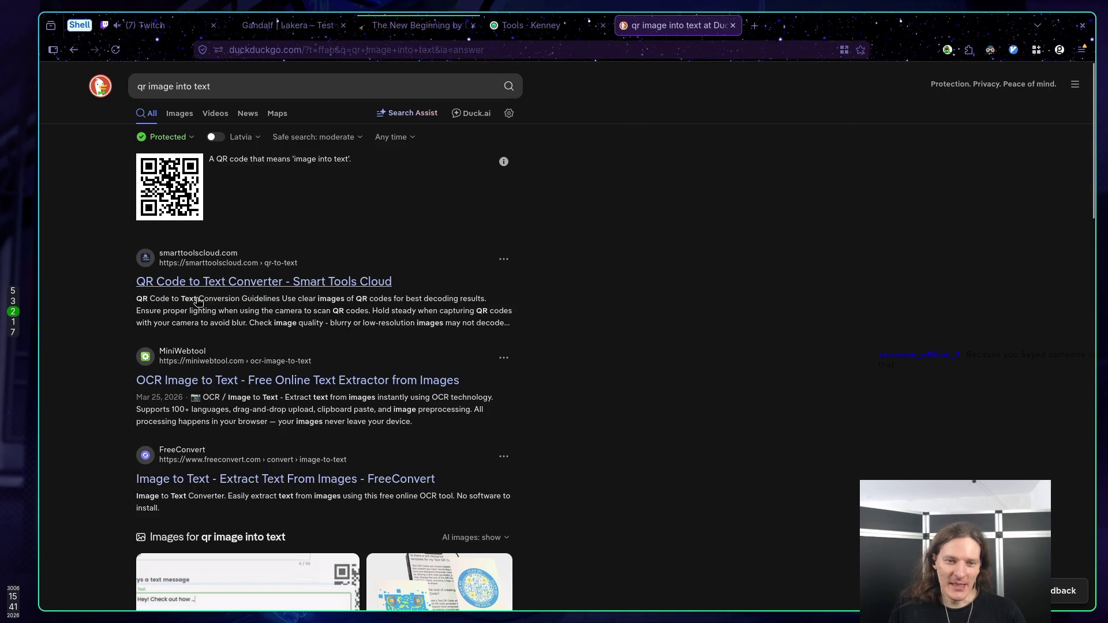
click(179, 286)
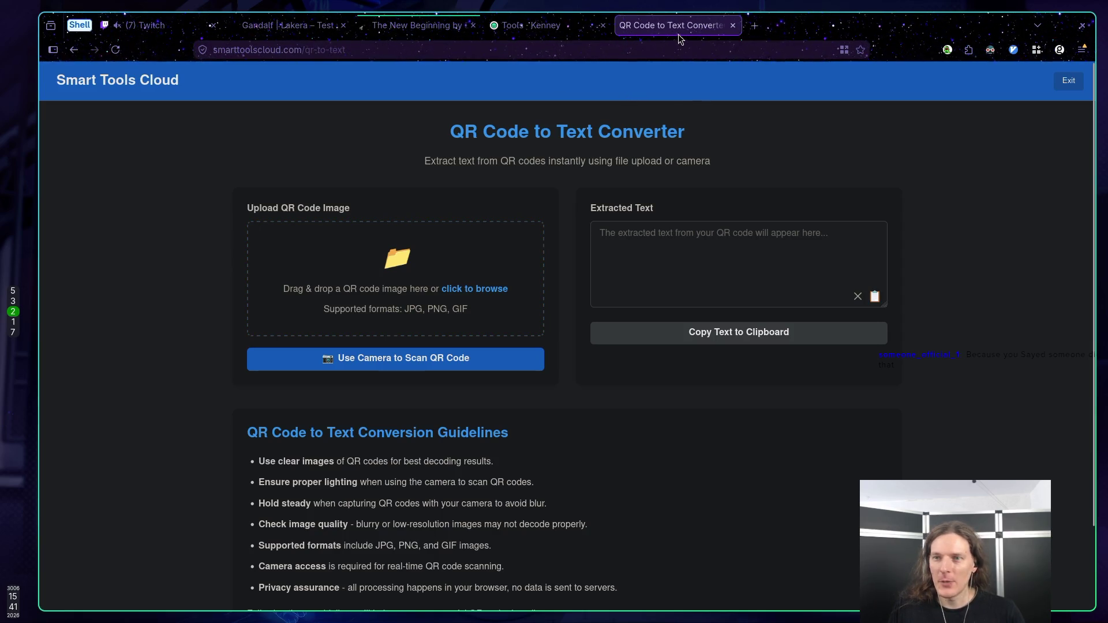
Step: Reopen the converter in a background tab, copy the sample QR image, and try uploading a file there
key(alt+Left)
middle_click(191, 282)
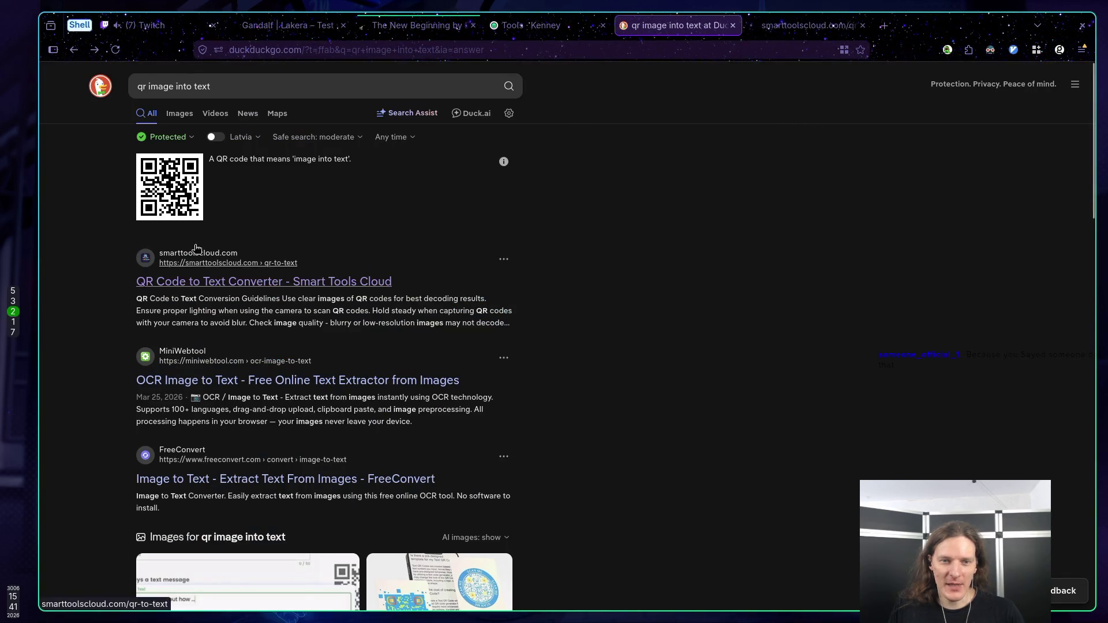
right_click(181, 184)
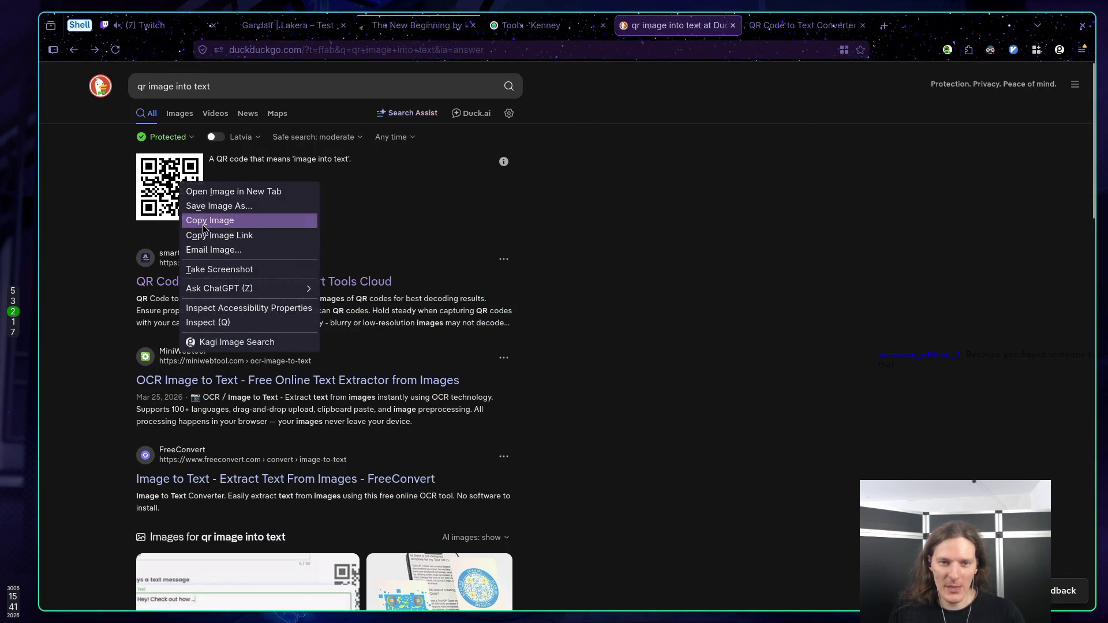
click(203, 220)
key(ctrl+Tab)
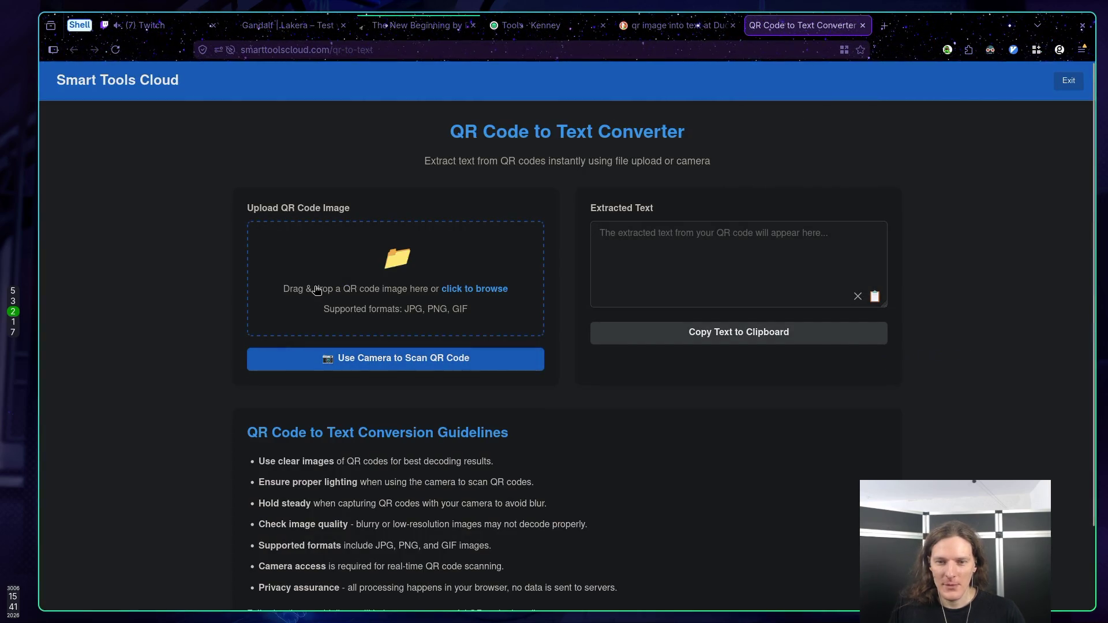
click(321, 285)
key(Escape)
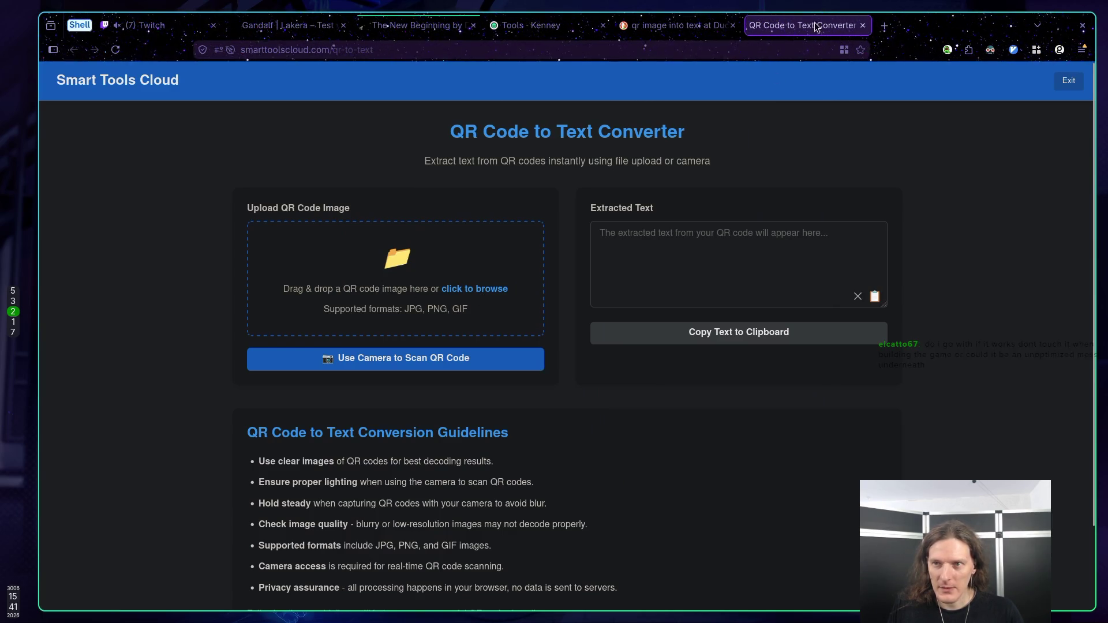
Step: Drag the QR image onto the converter, retry the upload, then close the converter tab without extracted text
click(700, 25)
mouse_move(153, 182)
mouse_down()
mouse_move(482, 196)
mouse_move(818, 18)
mouse_move(618, 151)
mouse_move(348, 284)
mouse_up()
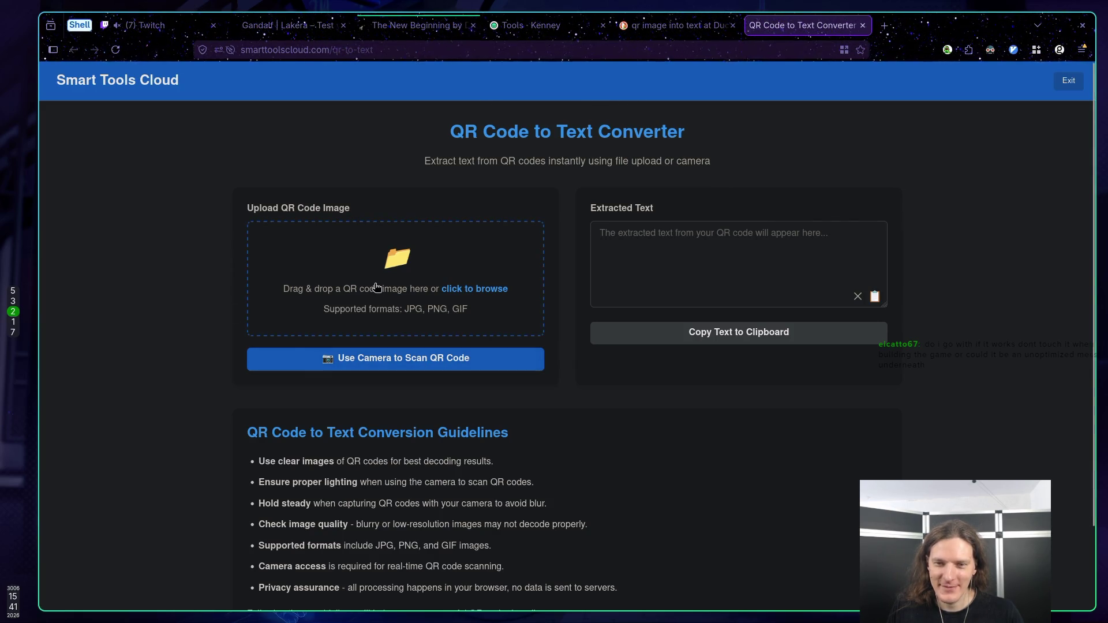
click(392, 290)
key(Escape)
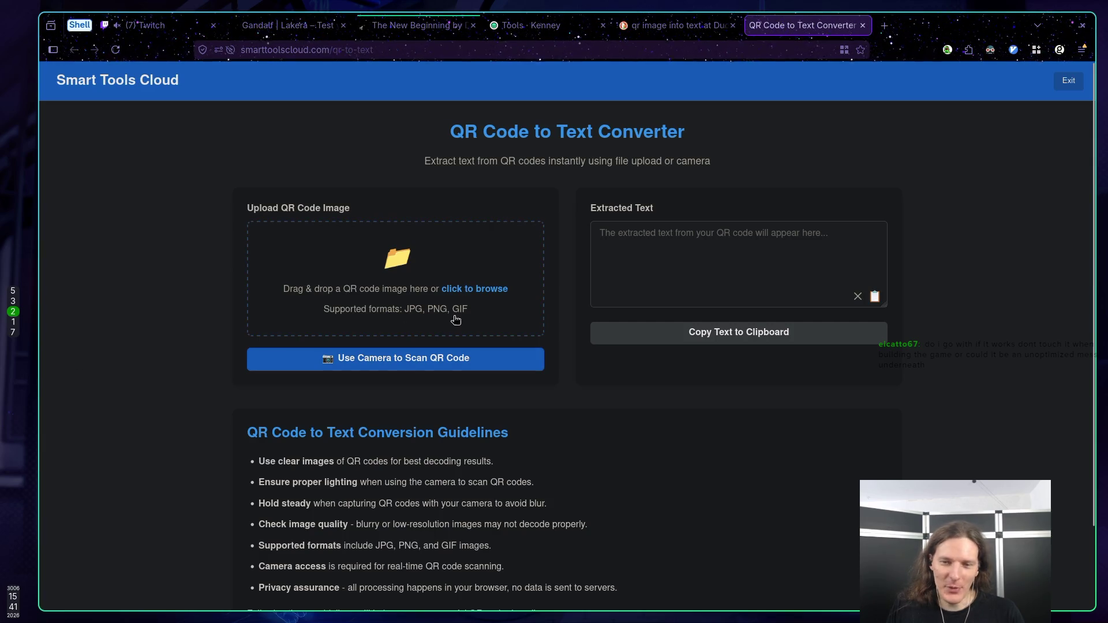
click(600, 227)
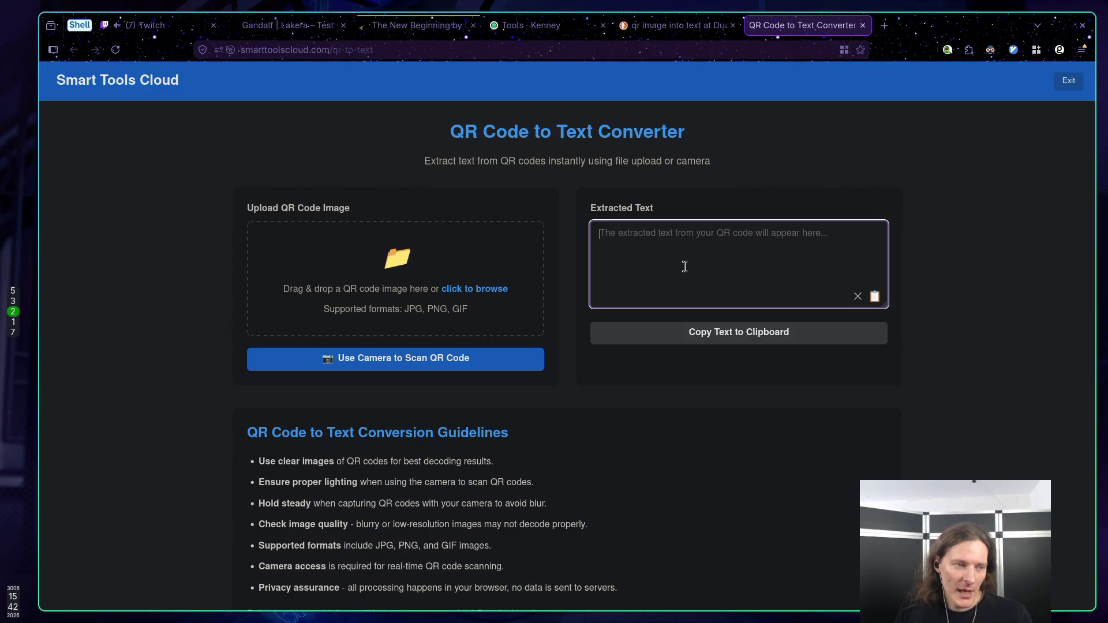
click(632, 212)
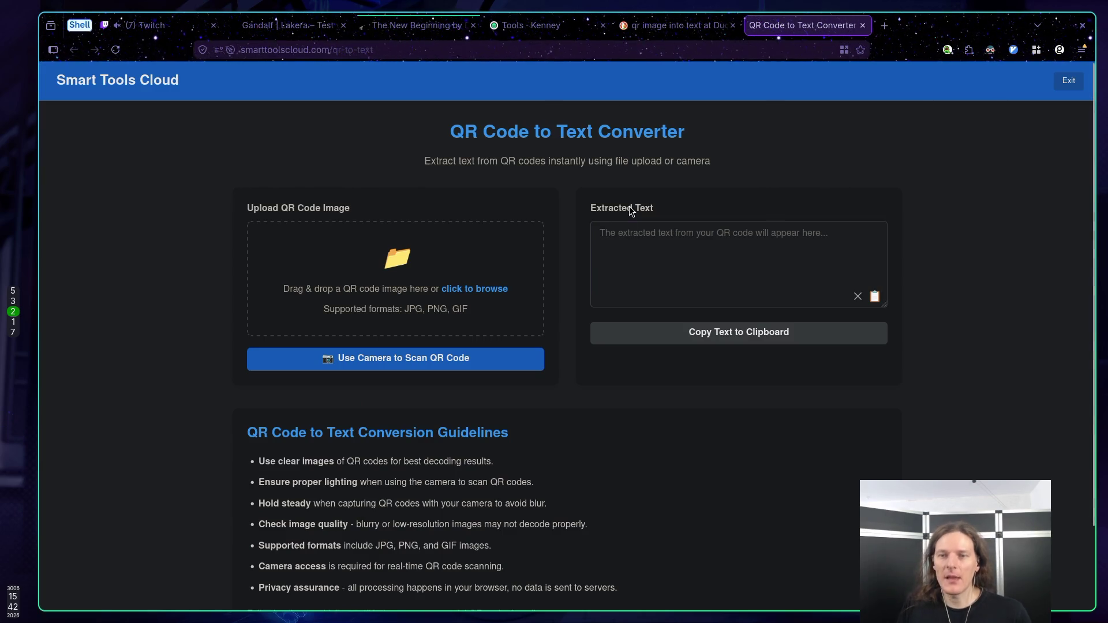
middle_click(790, 25)
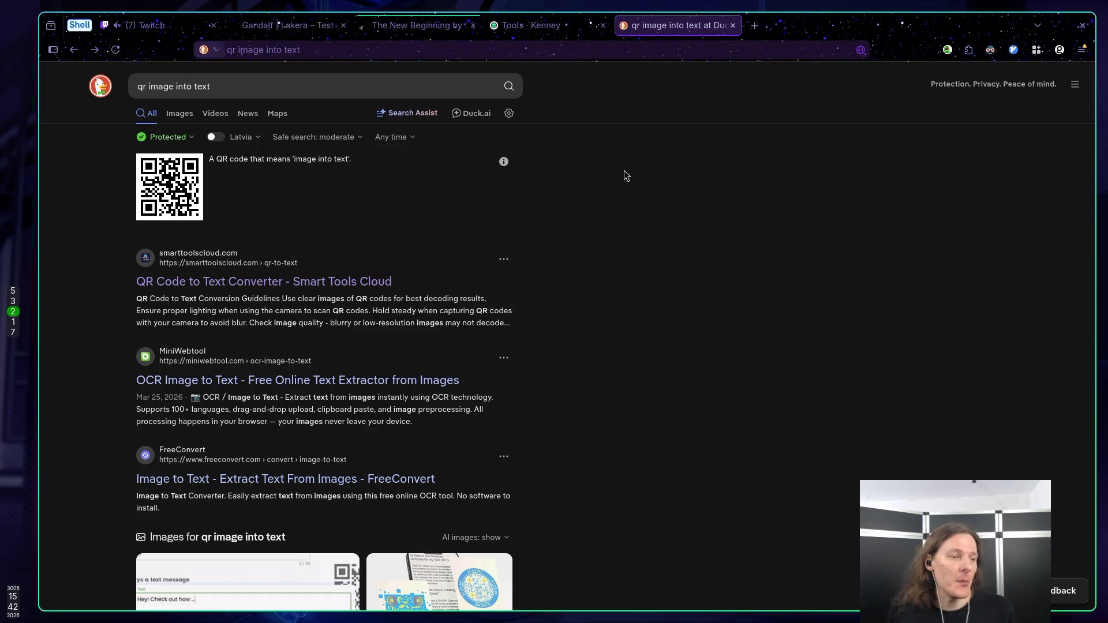
key(alt+Tab)
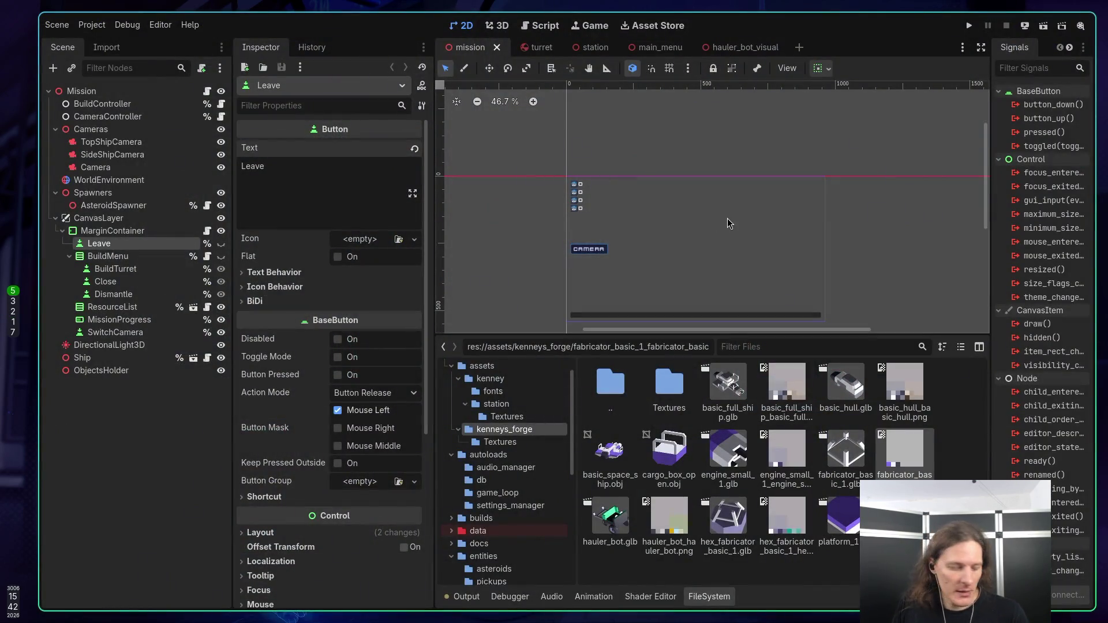
Step: Run the game, buy a Basic Ship for 20 metal, launch the mission, then reopen the station menu
key(F5)
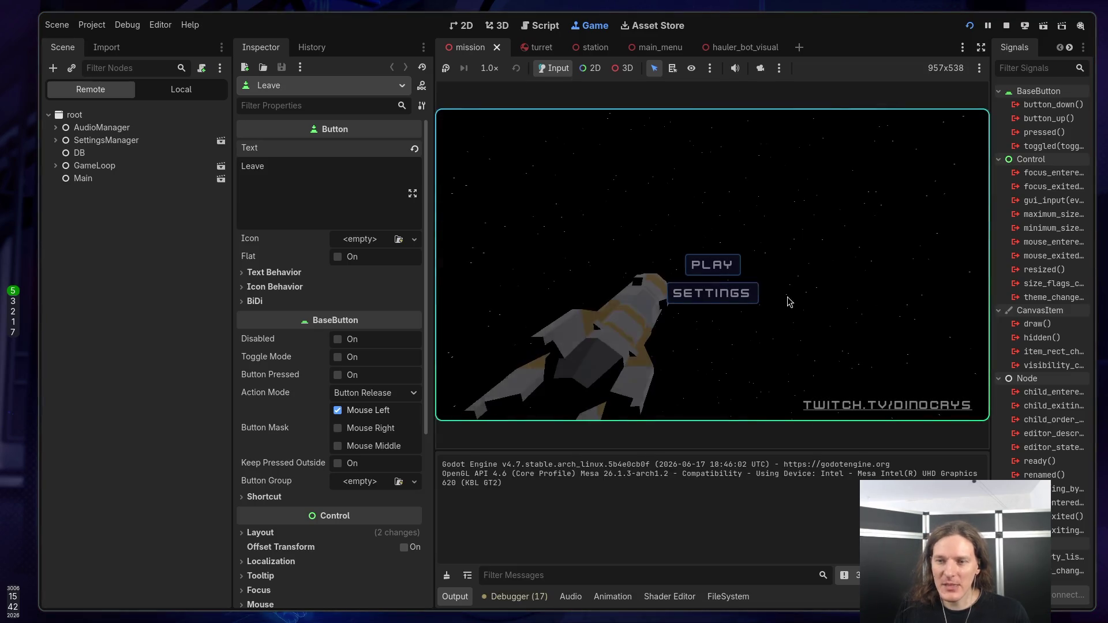
click(709, 268)
click(712, 128)
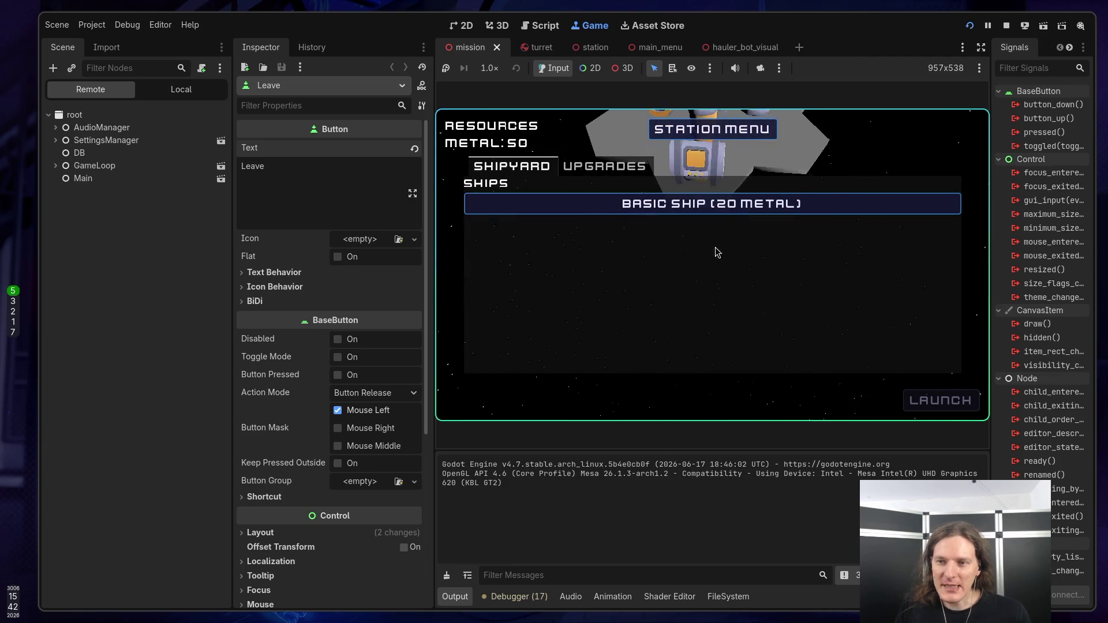
click(715, 203)
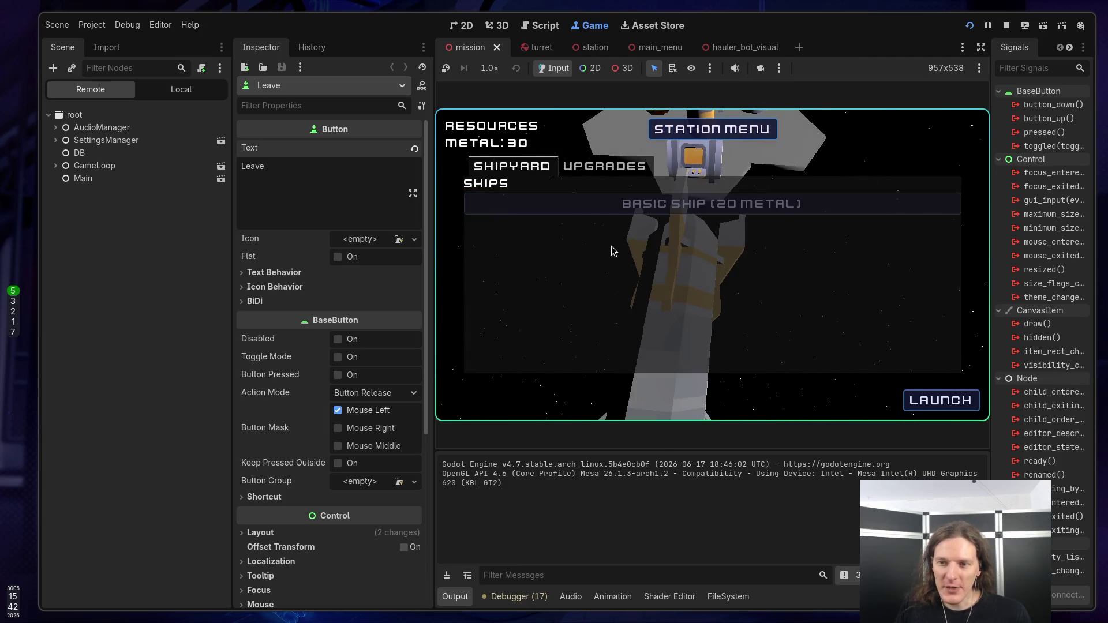
click(933, 402)
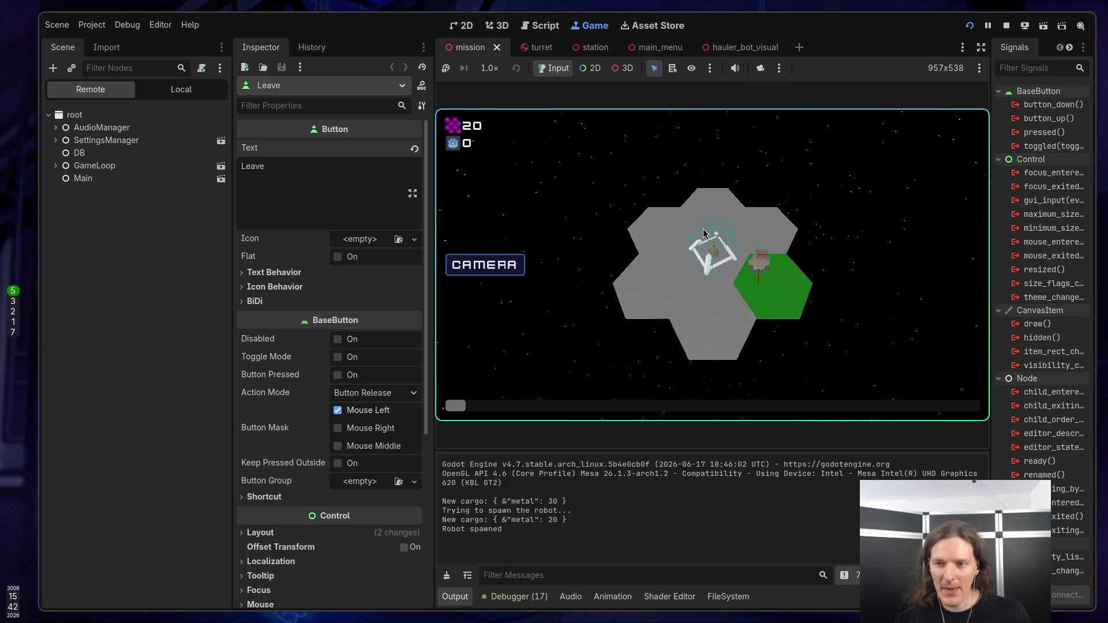
click(701, 227)
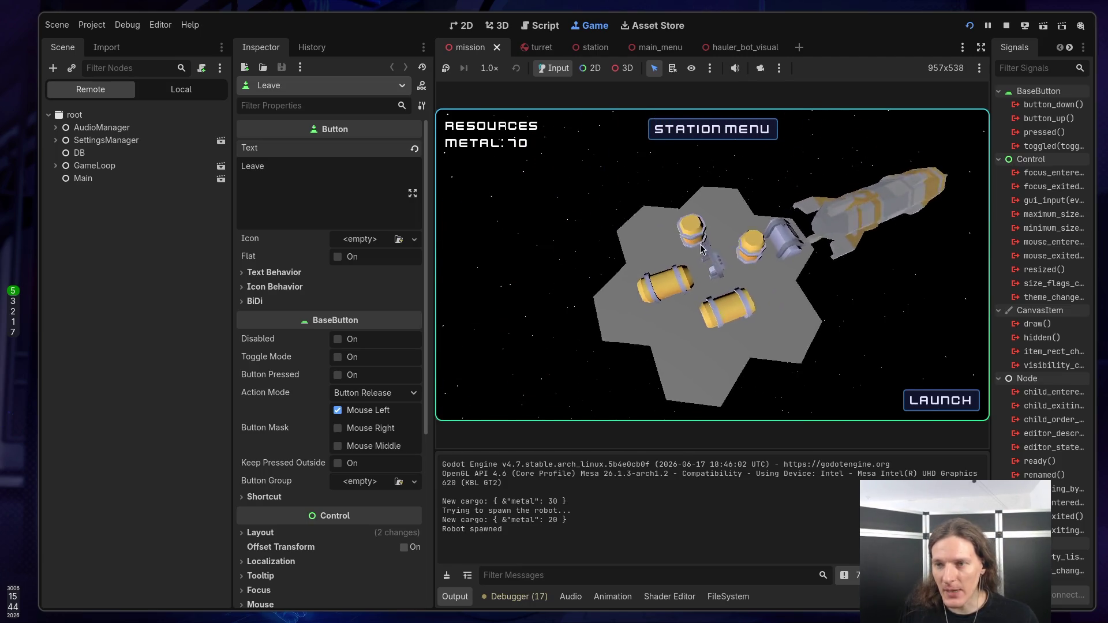
click(700, 132)
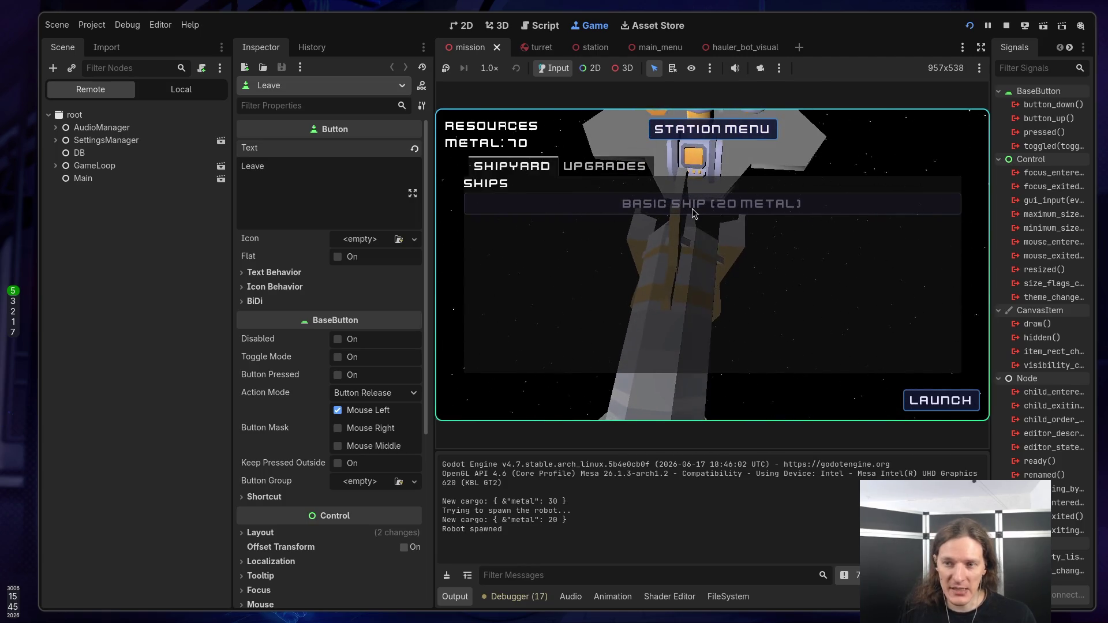
Step: Stop the running game, scroll the mission scene view, and move to the terminal workspace
click(1005, 25)
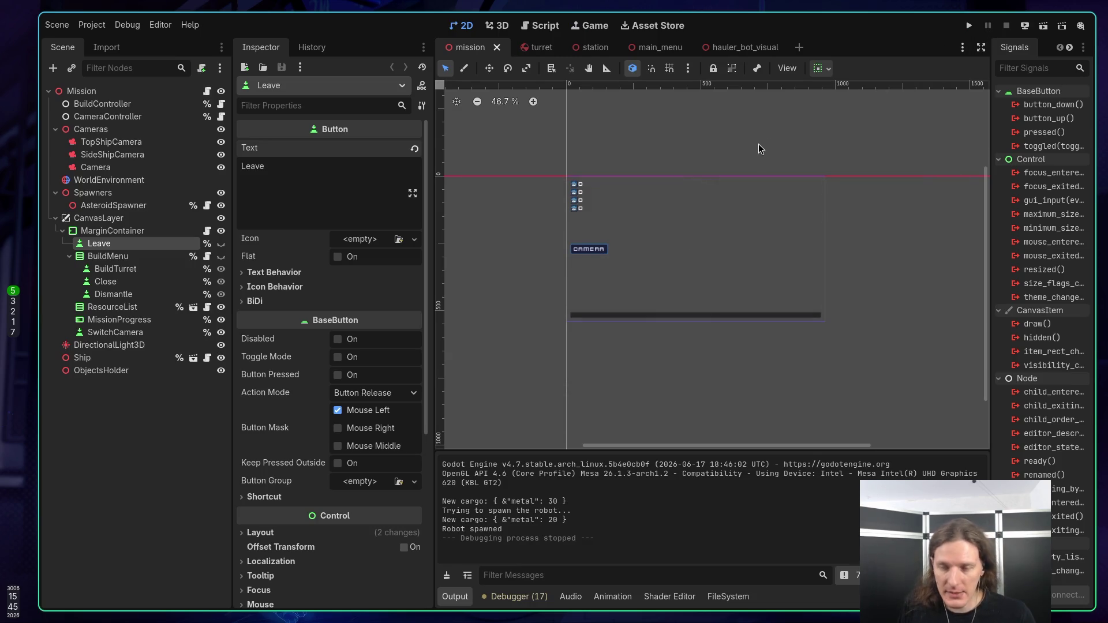
scroll(660, 191, up, 3)
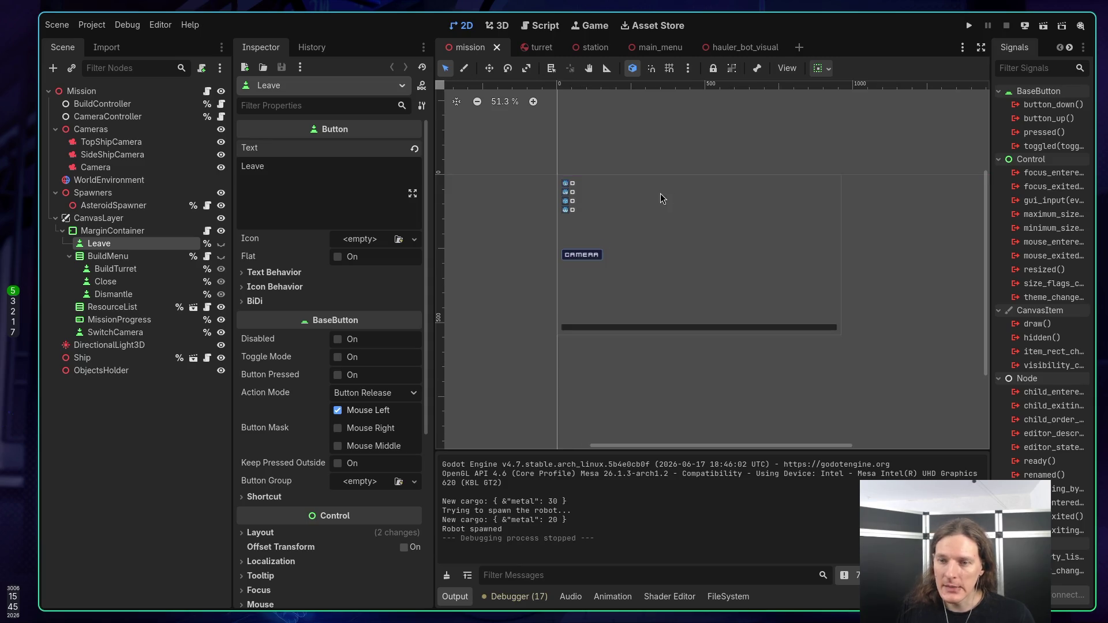
scroll(653, 182, up, 1)
scroll(653, 181, left, 1)
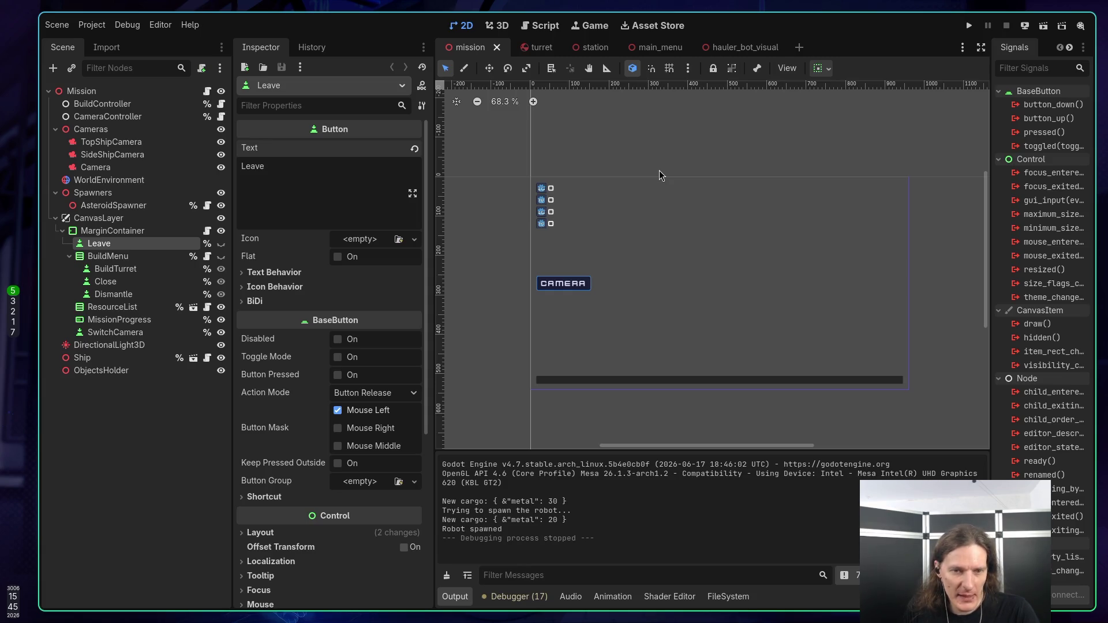
key(super+1)
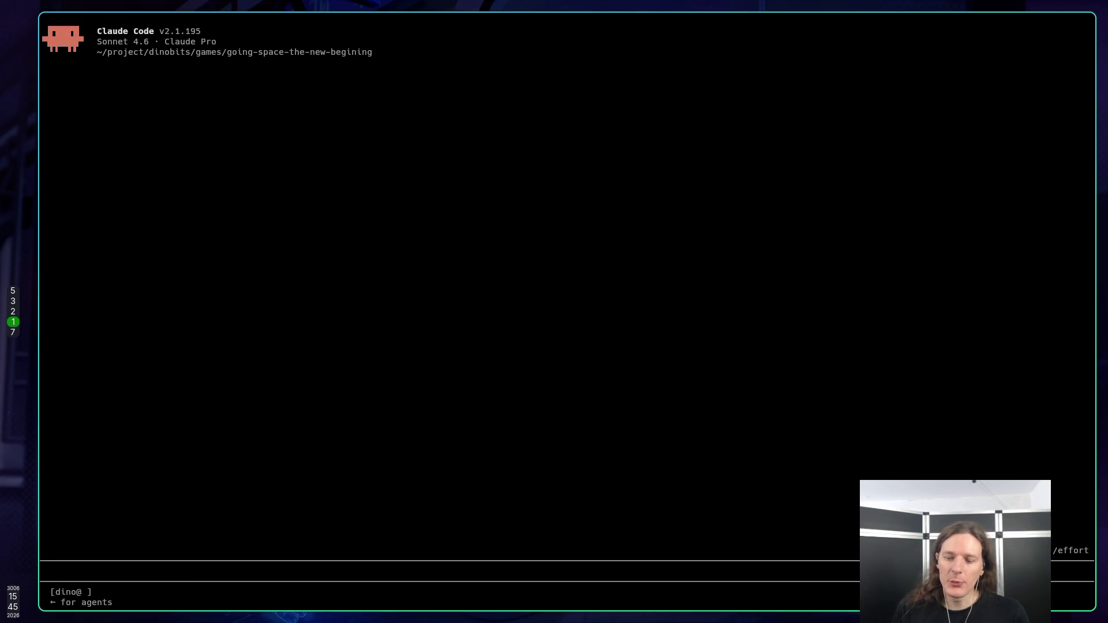
Step: Browse Claude Code's slash commands for /bra (brainstorming), then clear the prompt and go to the browser
text(/b)
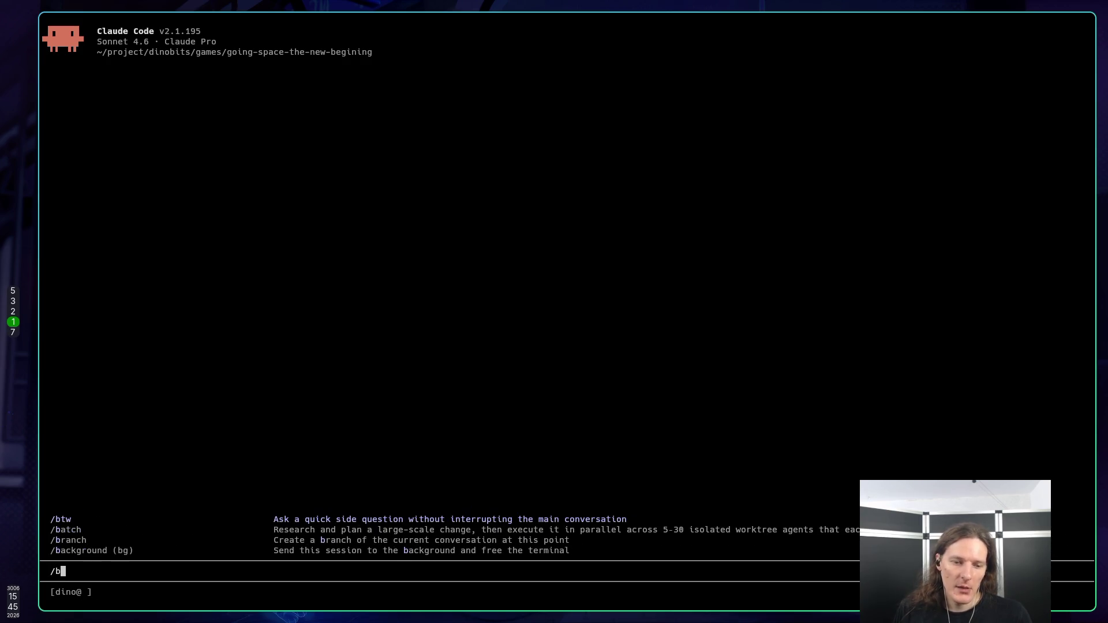
text(r)
key(BackSpace)
key(BackSpace)
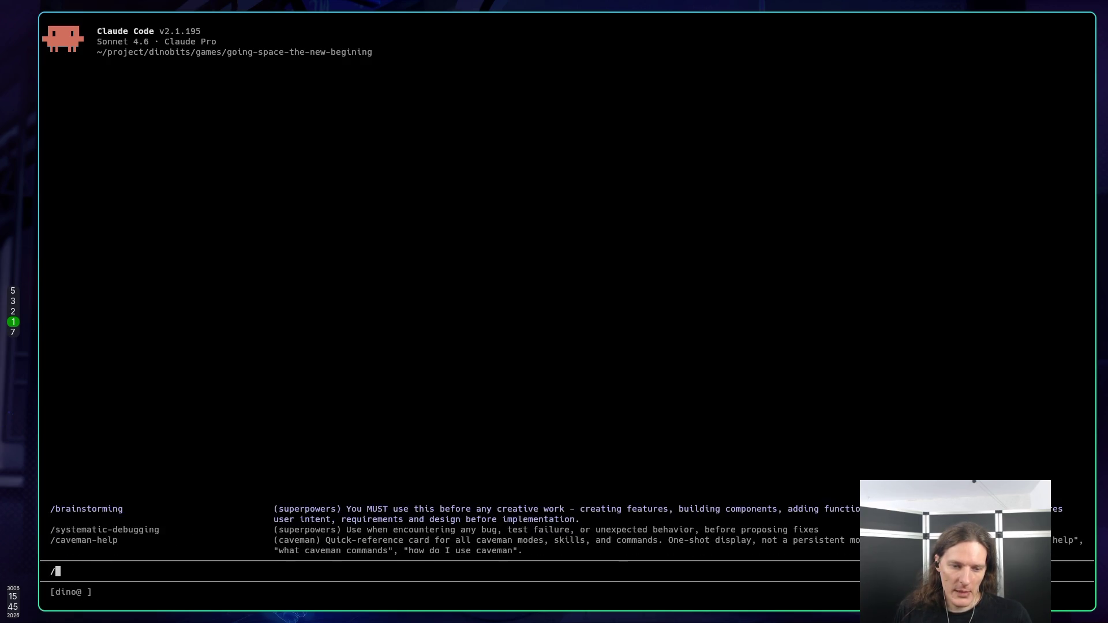
text(bra)
key(Down)
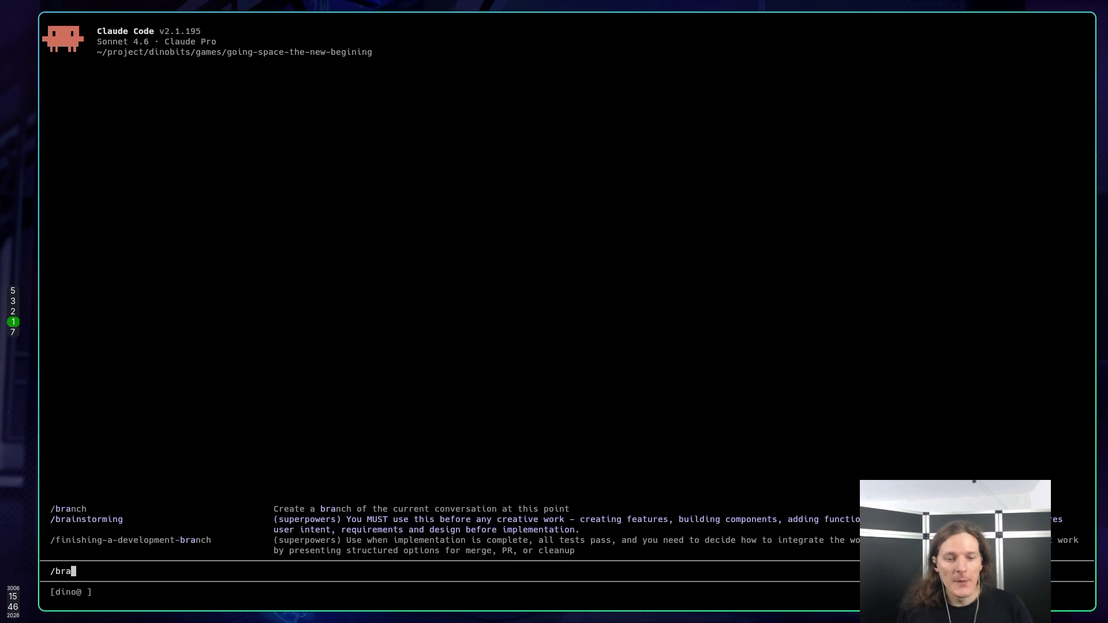
key(BackSpace)
key(BackSpace)
key(BackSpace)
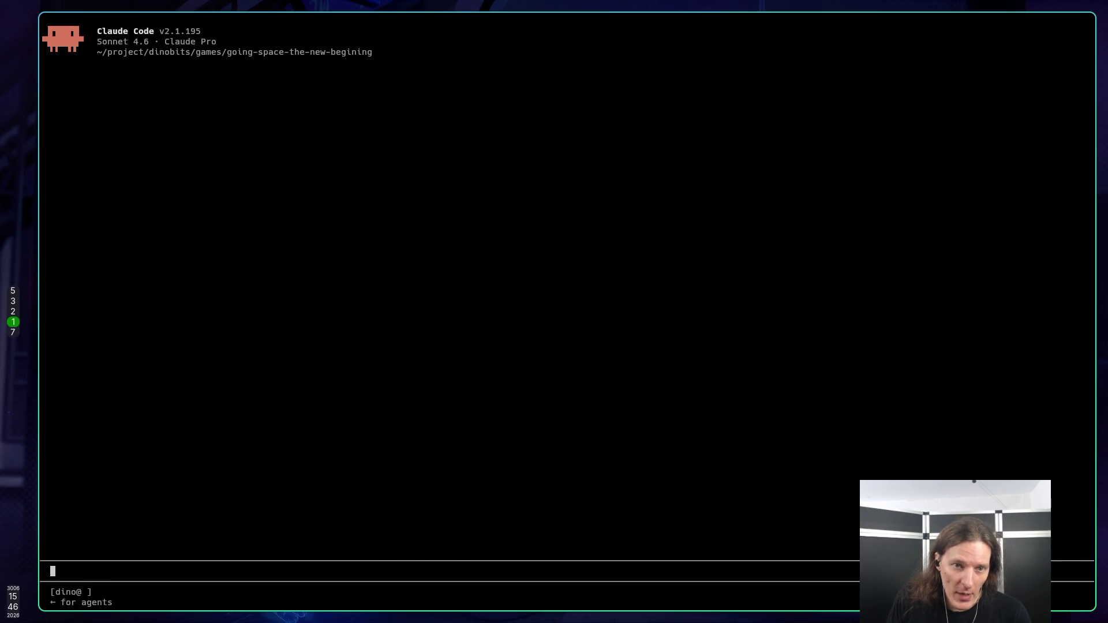
key(super+2)
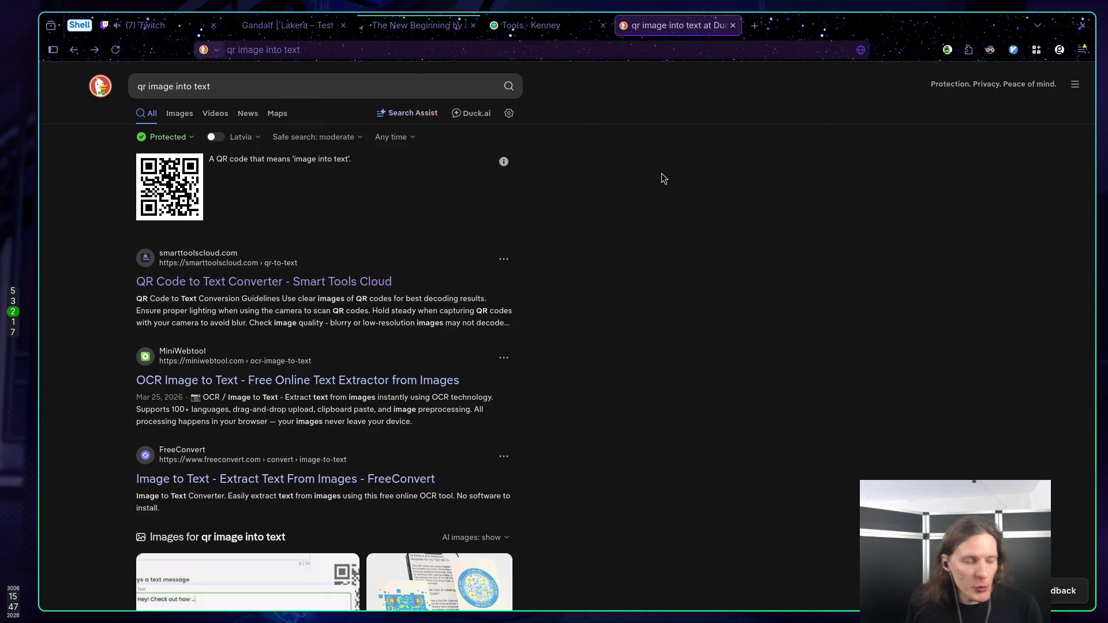
Step: Move to the Neovim workspace showing robot.gd and bring up the open-buffers list
key(super+3)
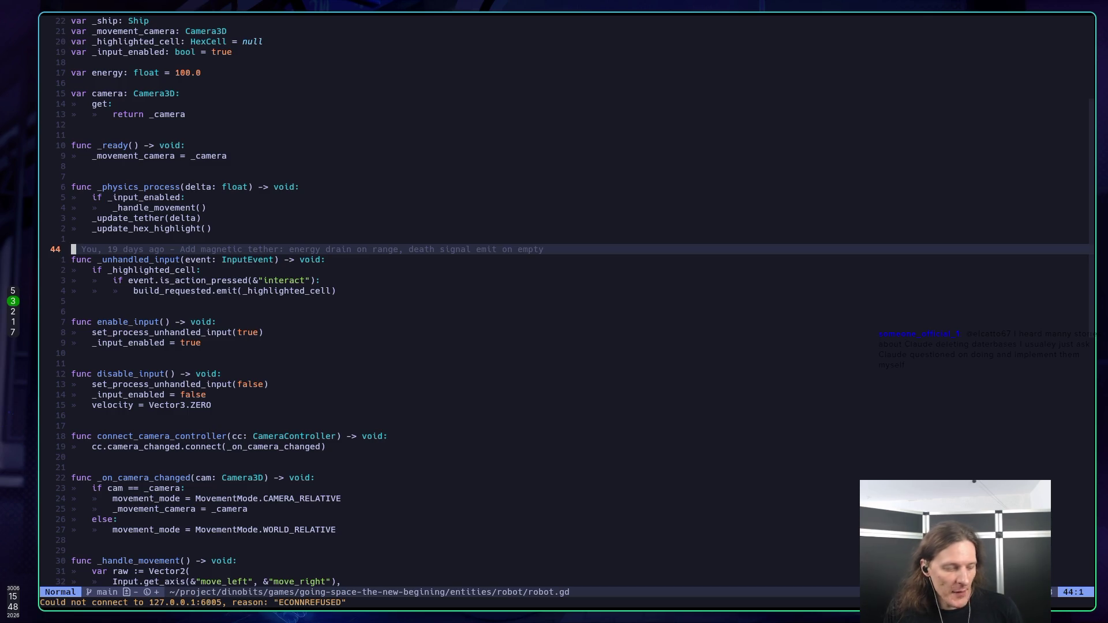
key(space)
key(space)
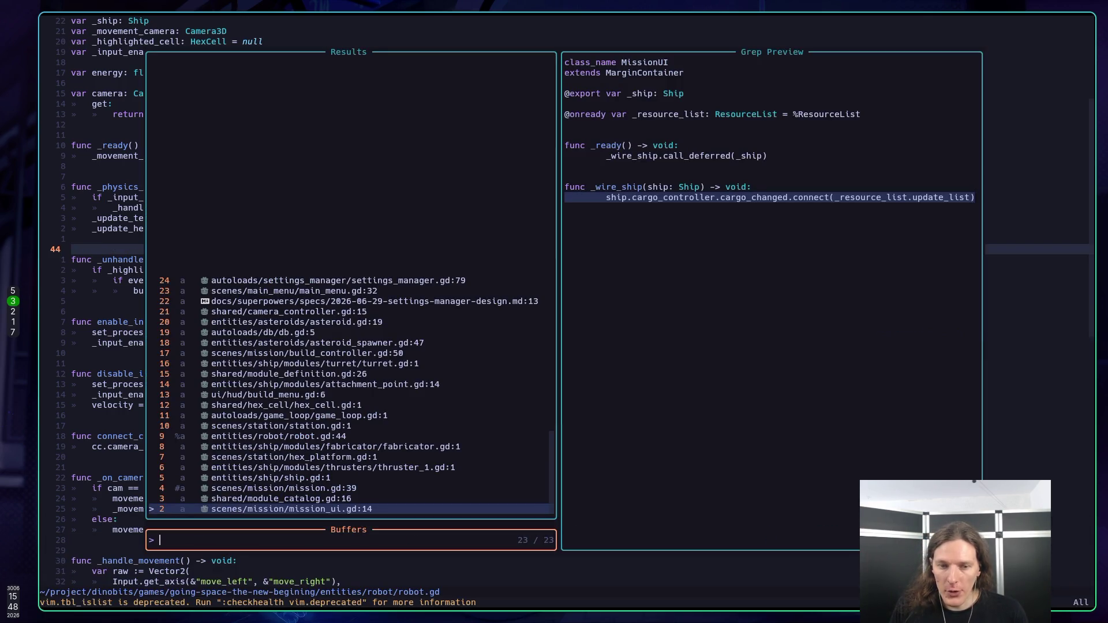
Step: Open the settings-manager design spec from the buffer list and page down to its Close section
key(Up)
key(Up)
key(Up)
key(Down)
key(Return)
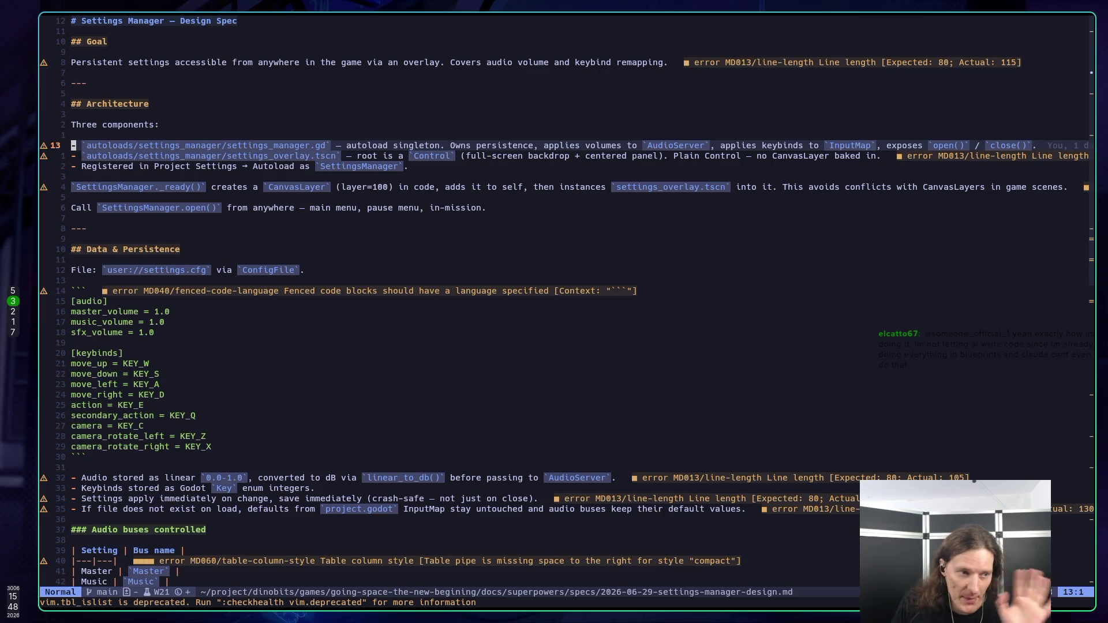
key(j)
key(j)
key(j)
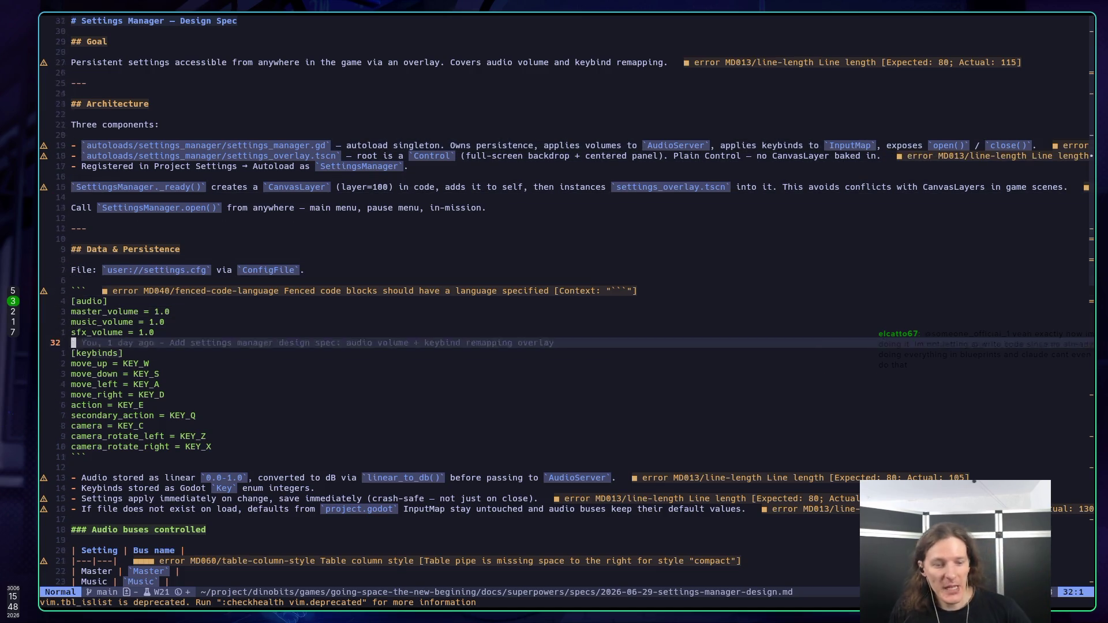
key(ctrl+d)
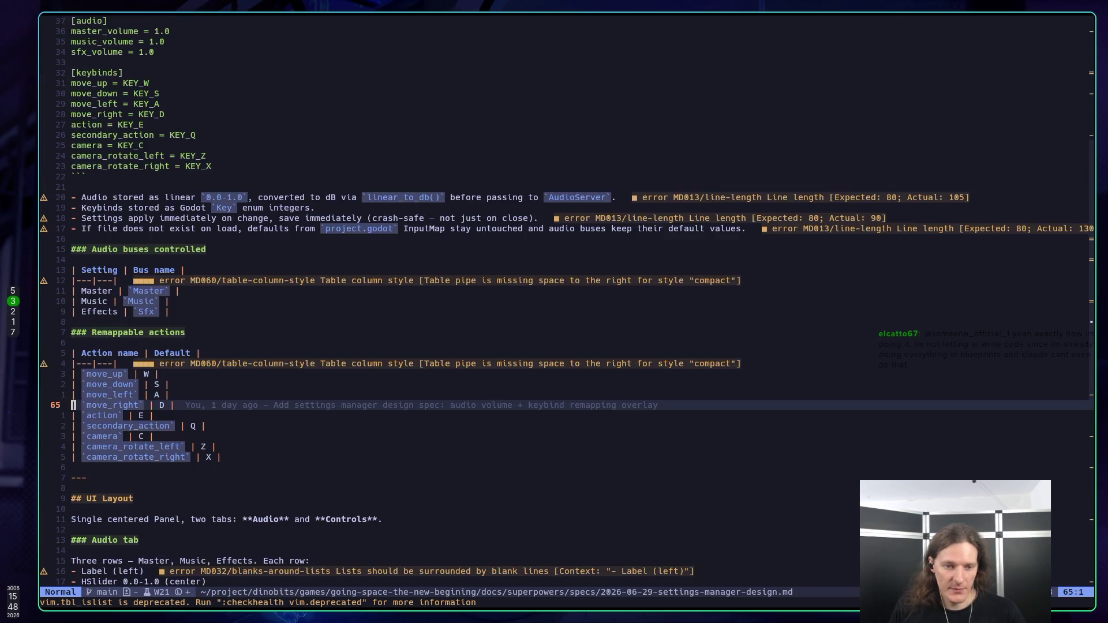
key(ctrl+d)
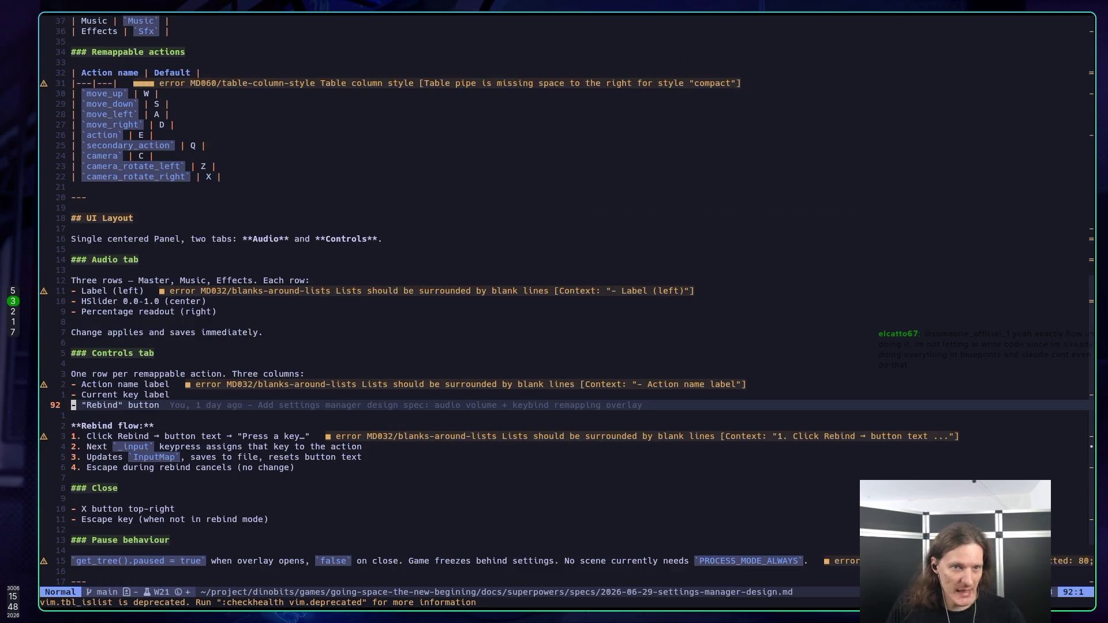
key(ctrl+d)
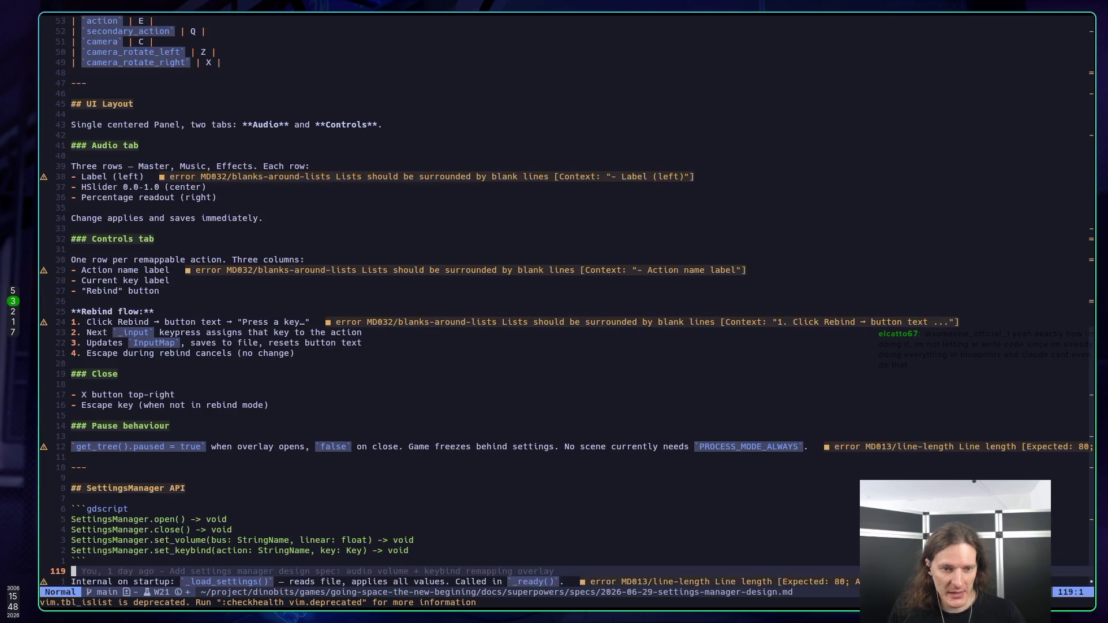
key(k)
key(k)
key(k)
key(k)
key(k)
key(k)
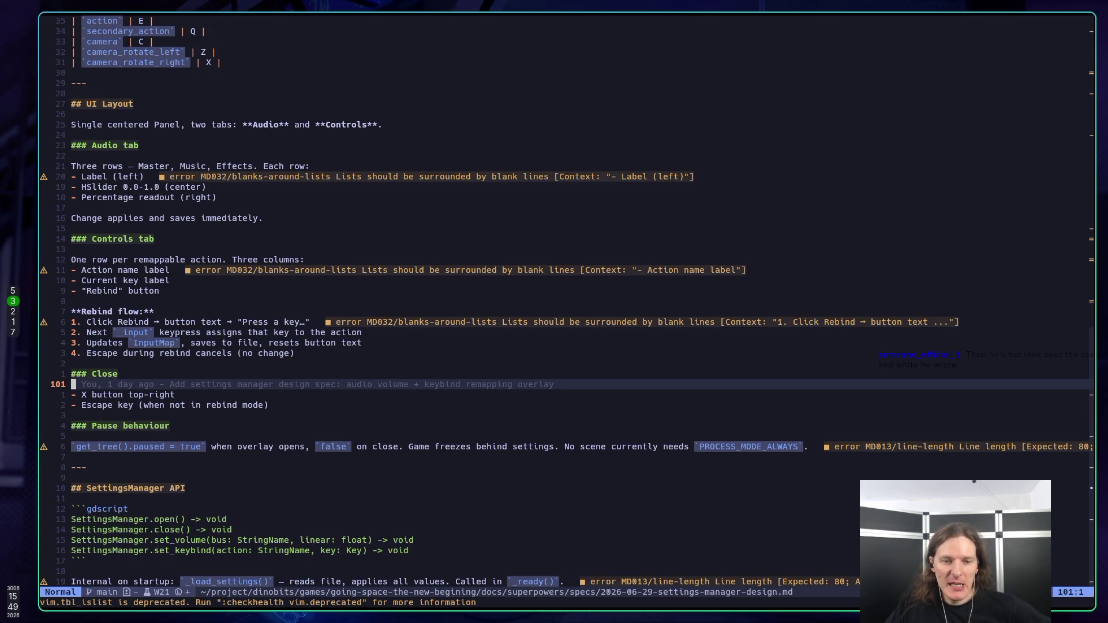
key(super+2)
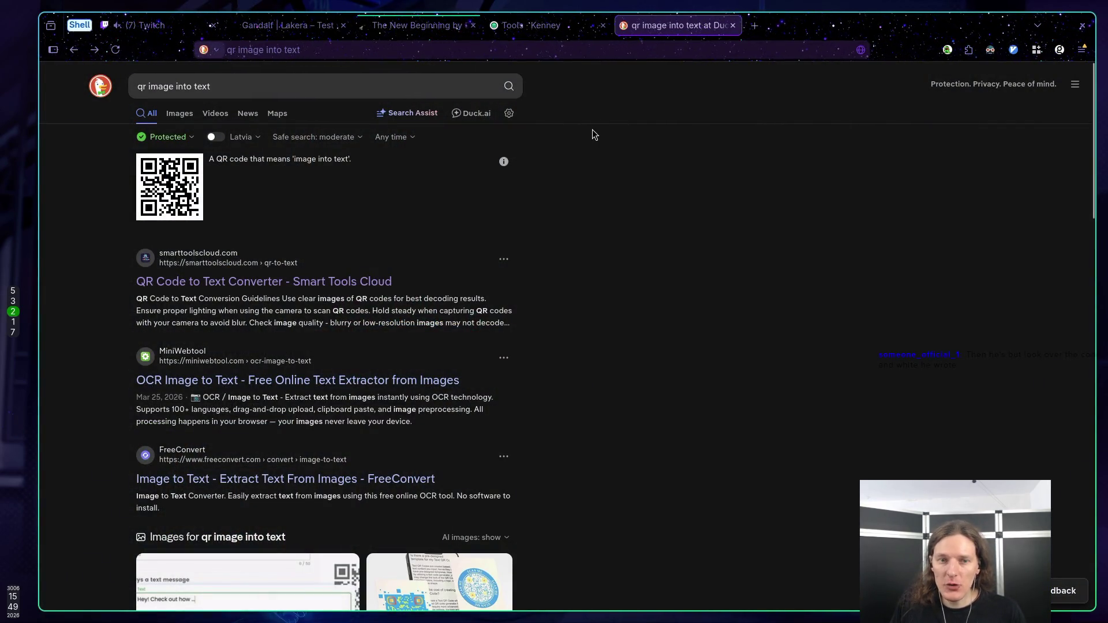
Step: Open the Core Mechanics Challenge 2026 Spring jam page in a new tab and read its theme and difficulty
click(754, 26)
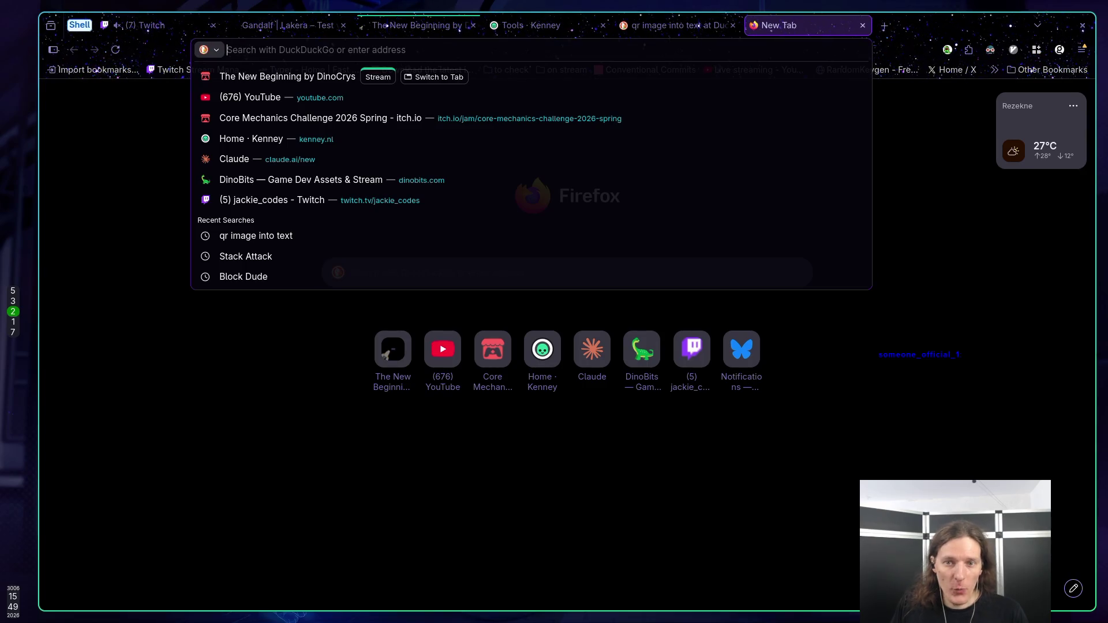
click(415, 118)
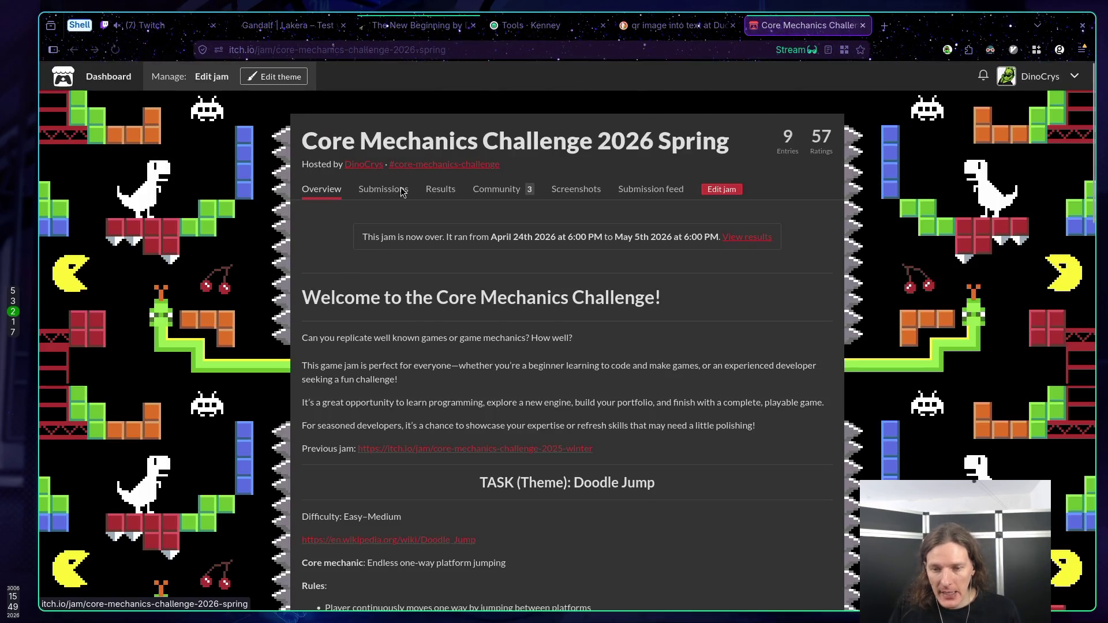
scroll(617, 286, down, 5)
drag(574, 219, 764, 236)
click(719, 251)
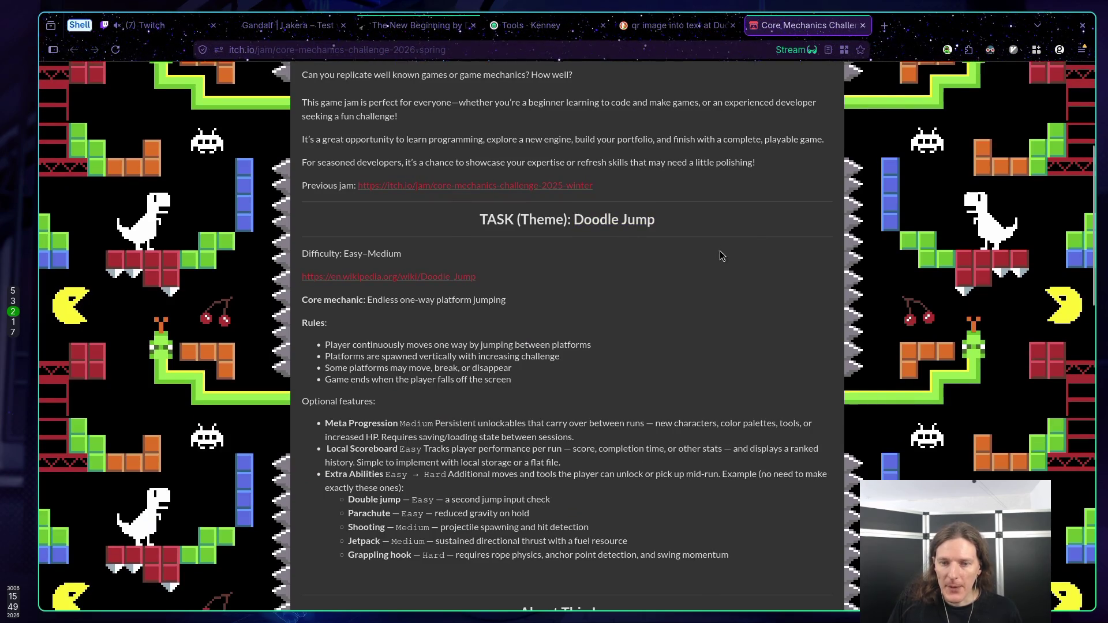
scroll(666, 276, down, 6)
scroll(666, 276, up, 7)
drag(579, 287, 766, 300)
triple_click(613, 318)
click(561, 291)
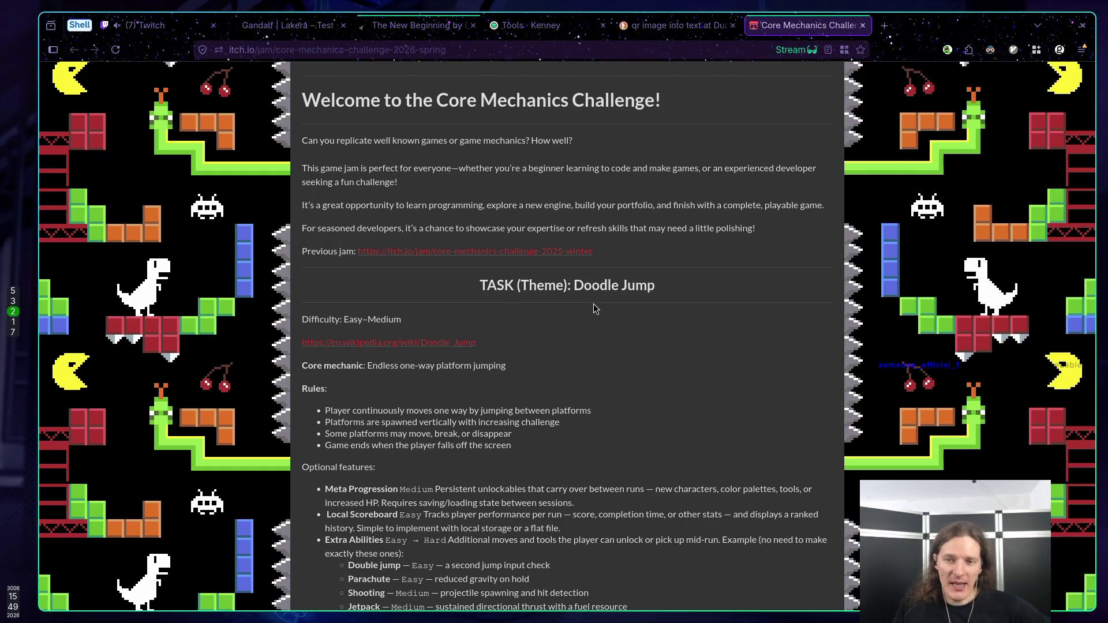
Step: Scroll through the jam overview and show its list of nine rated submissions
scroll(505, 238, down, 5)
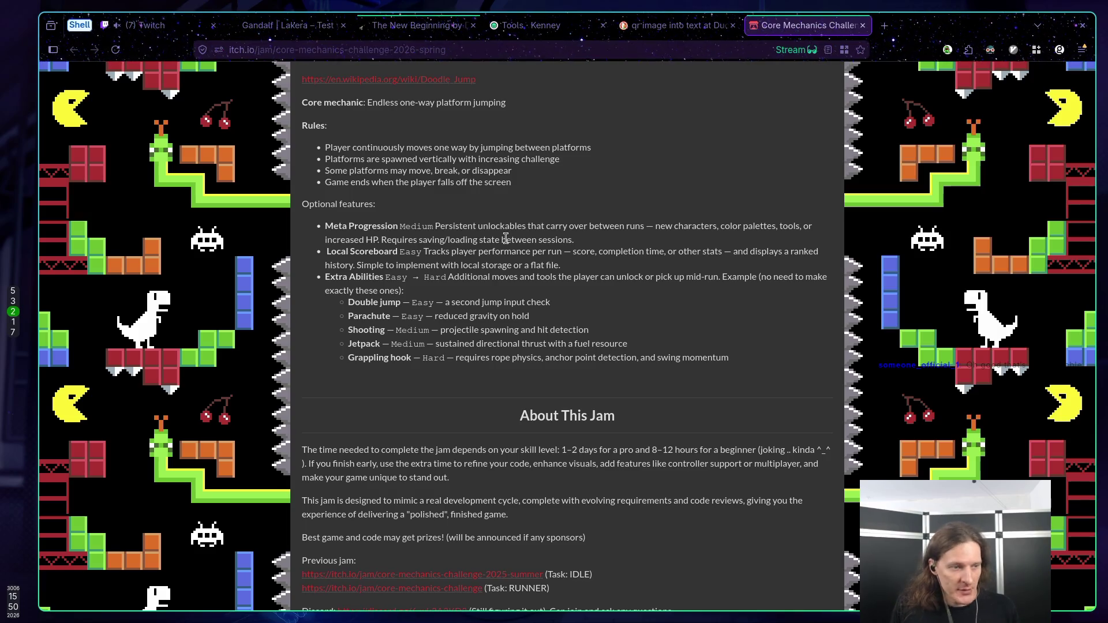
scroll(438, 256, down, 9)
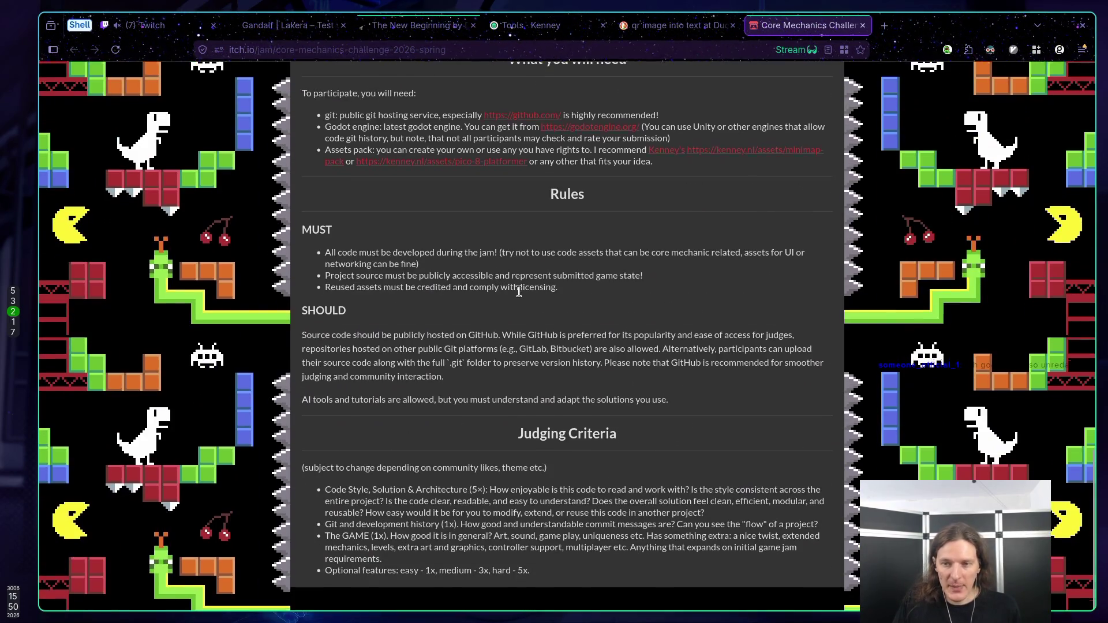
scroll(520, 291, up, 10)
click(386, 191)
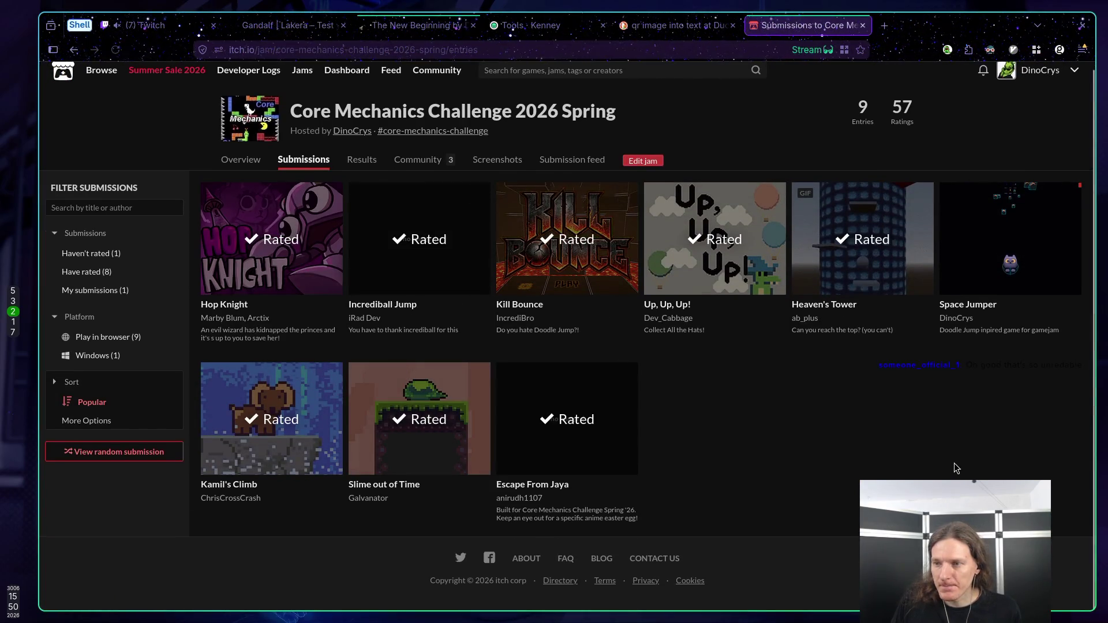
Step: Open Space Jumper's itch.io page and run its Godot web build to the main menu
click(972, 273)
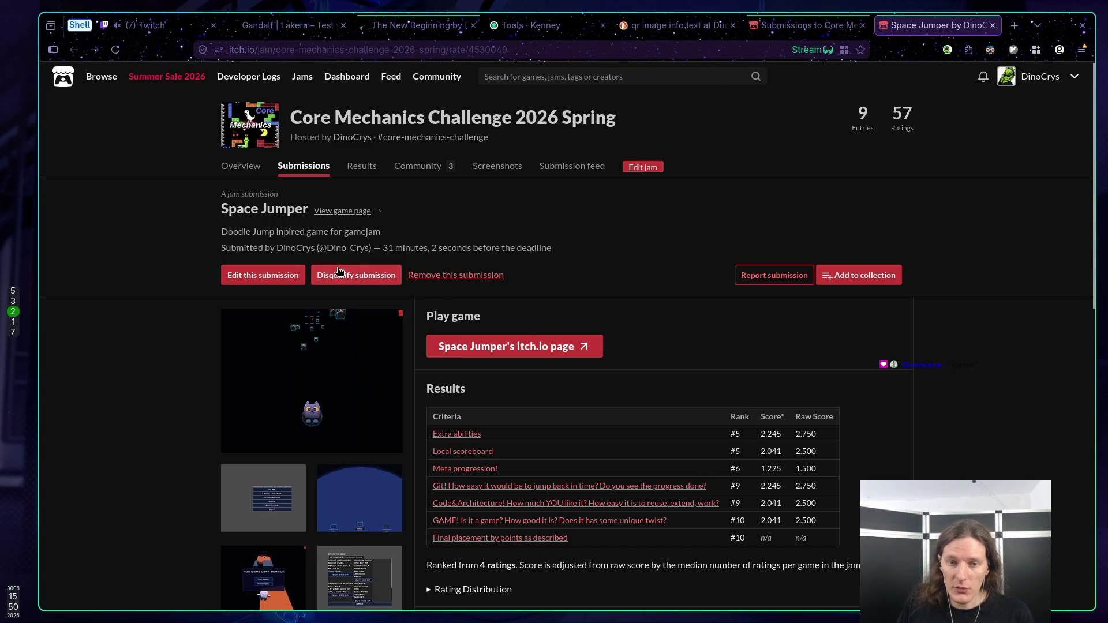
scroll(556, 292, down, 5)
scroll(531, 289, up, 5)
click(504, 347)
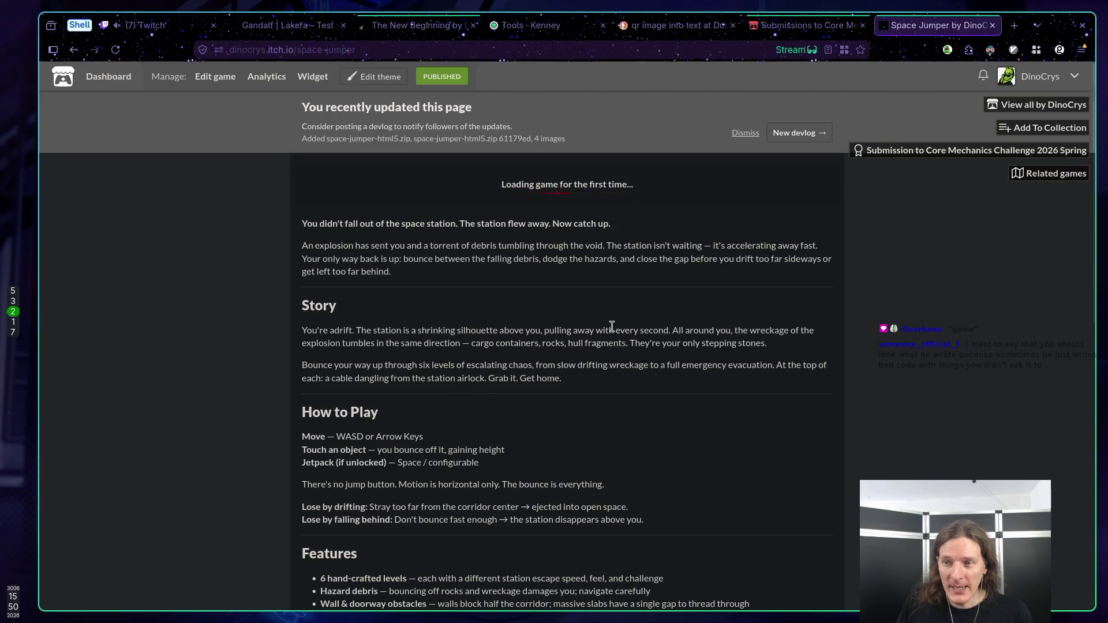
click(581, 270)
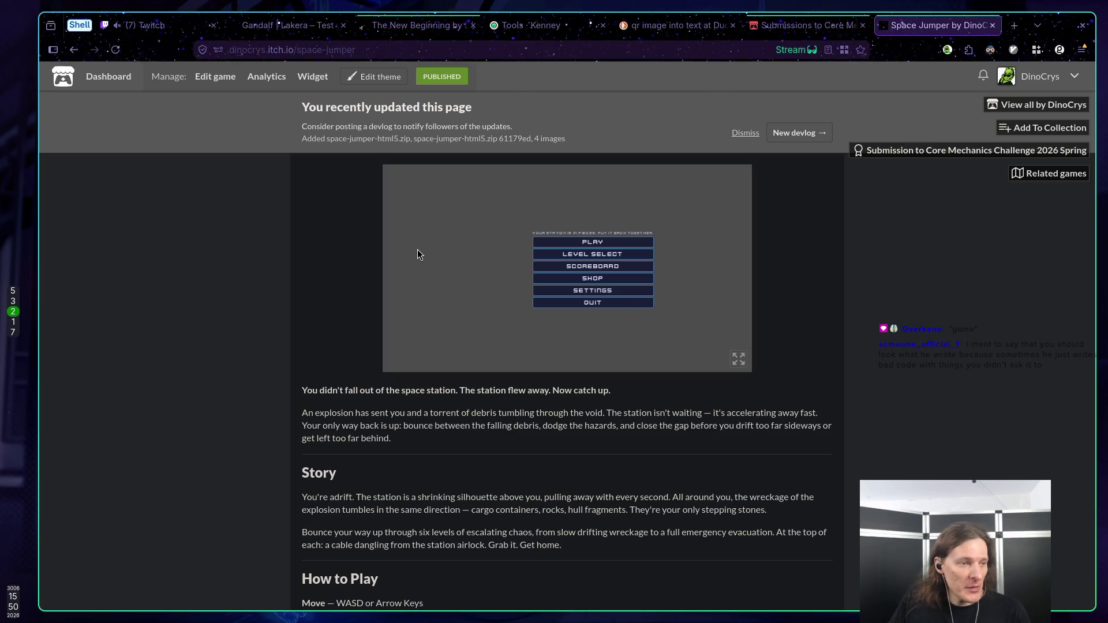
key(super+1)
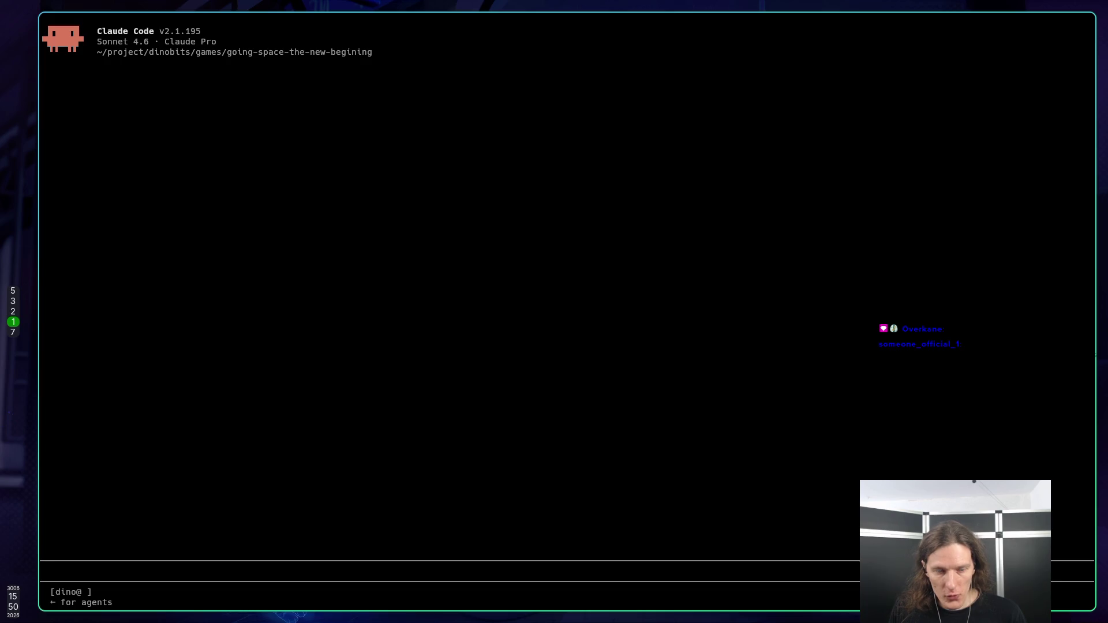
Step: In Neovim, browse the open buffers, then open CLAUDE.md with the project file finder
key(super+3)
key(space)
key(space)
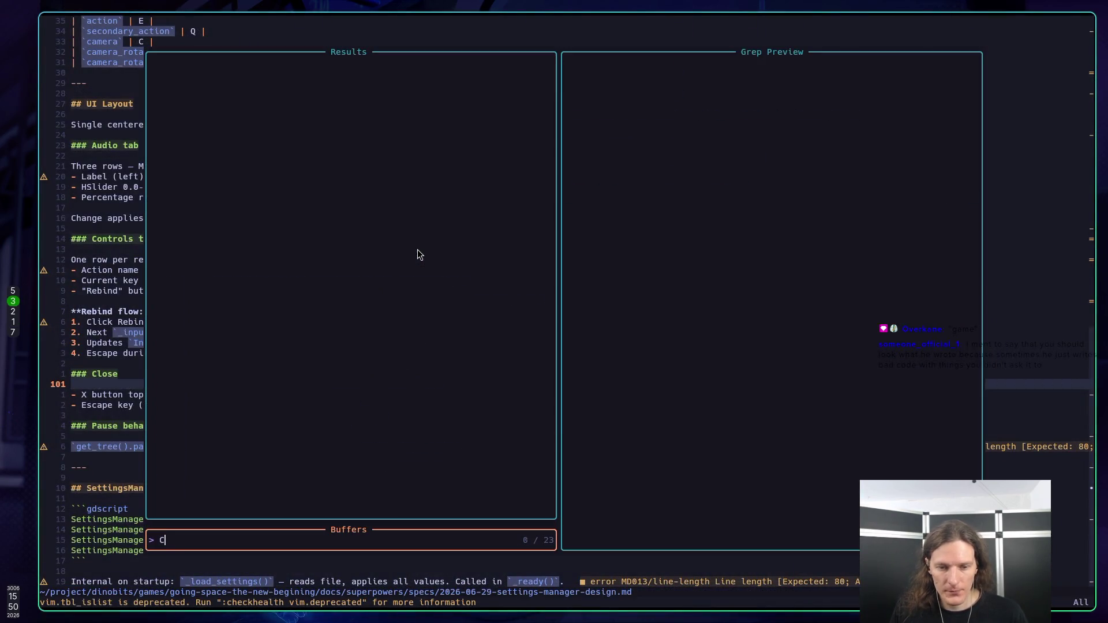
key(Up)
key(Down)
key(Up)
key(Escape)
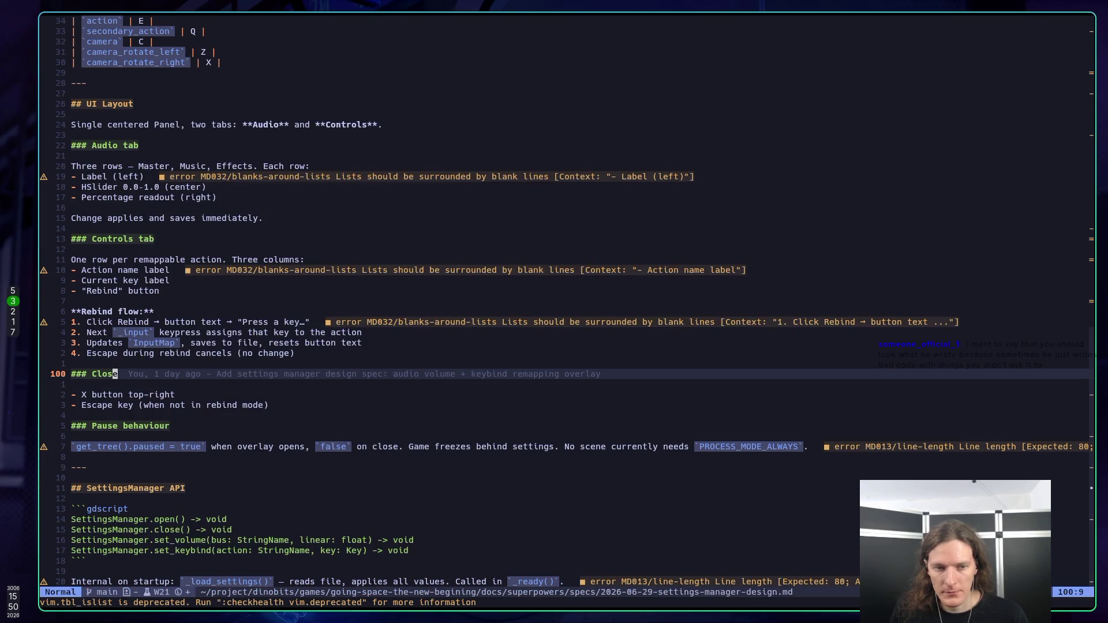
key(space)
key(f)
key(f)
text(claud)
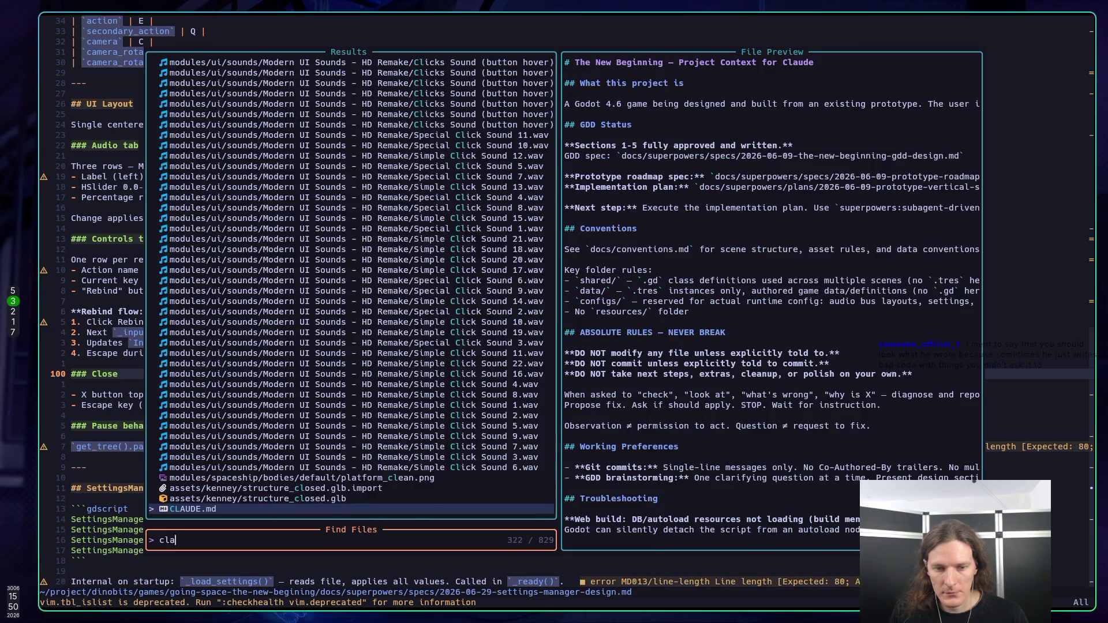
key(Return)
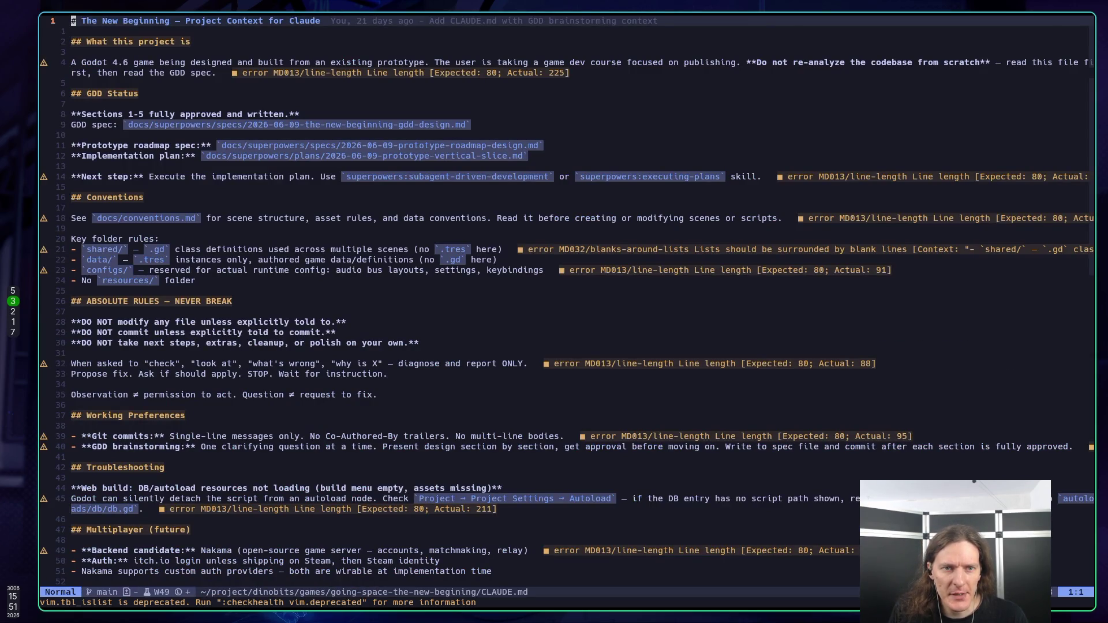
Step: Read CLAUDE.md's absolute rules down to the diagnose-and-report instructions, then return to Godot
key(j)
key(j)
key(j)
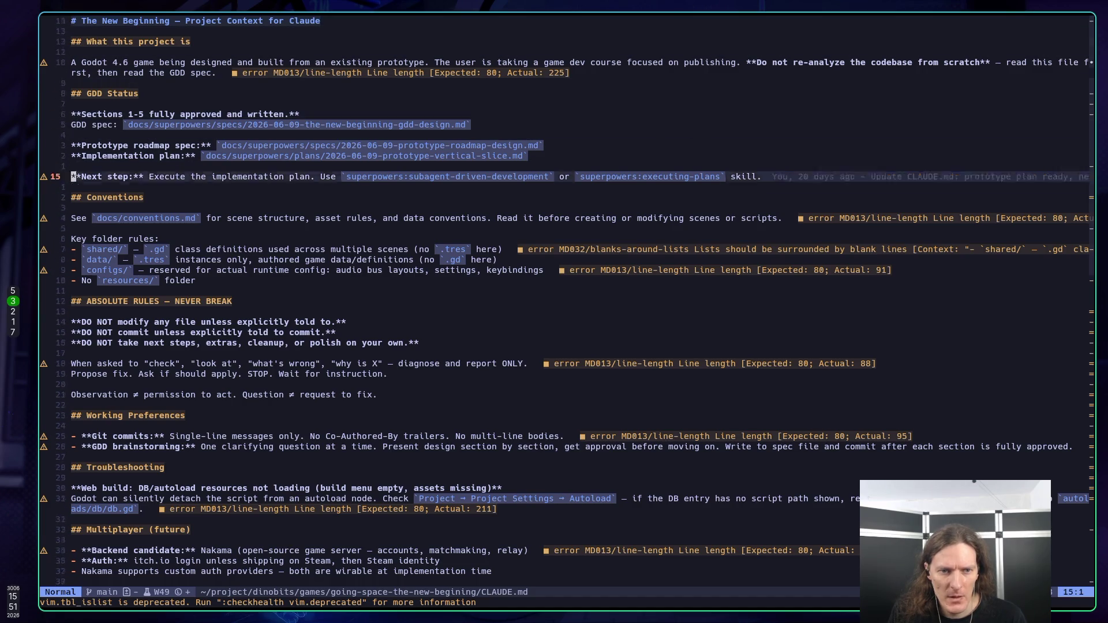
key(j)
key(j)
key(j)
key(k)
key(k)
key(k)
key(j)
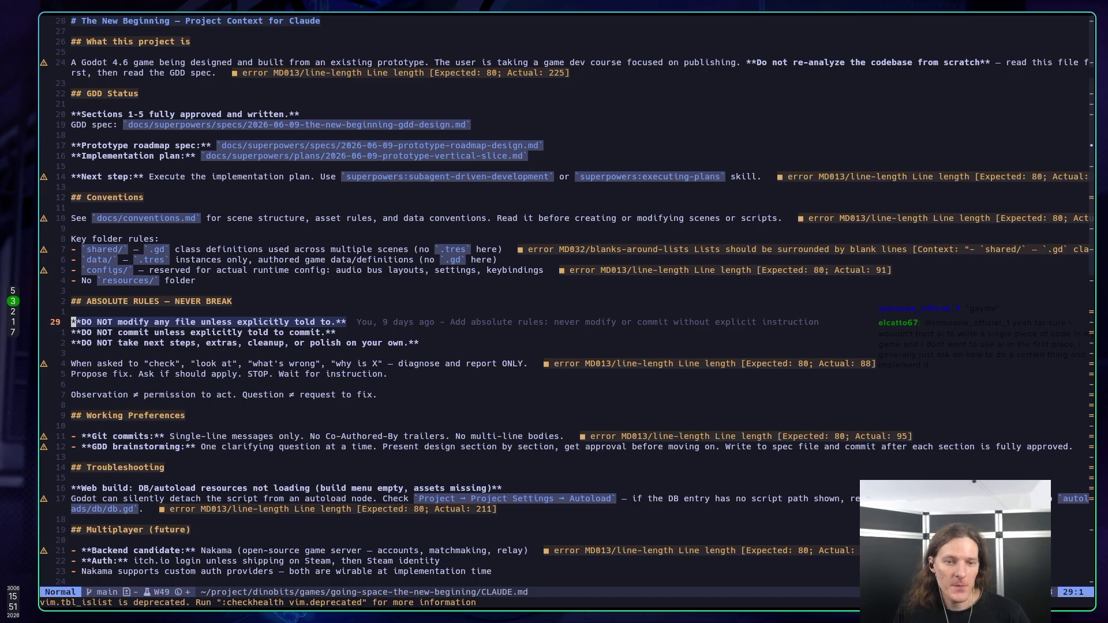
key(j)
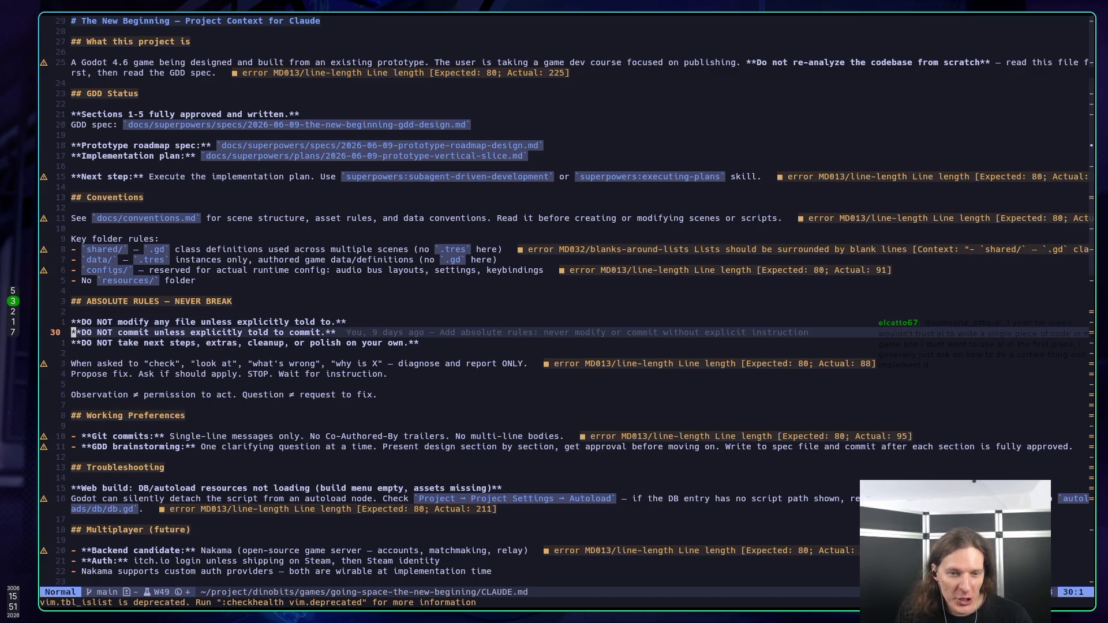
key(j)
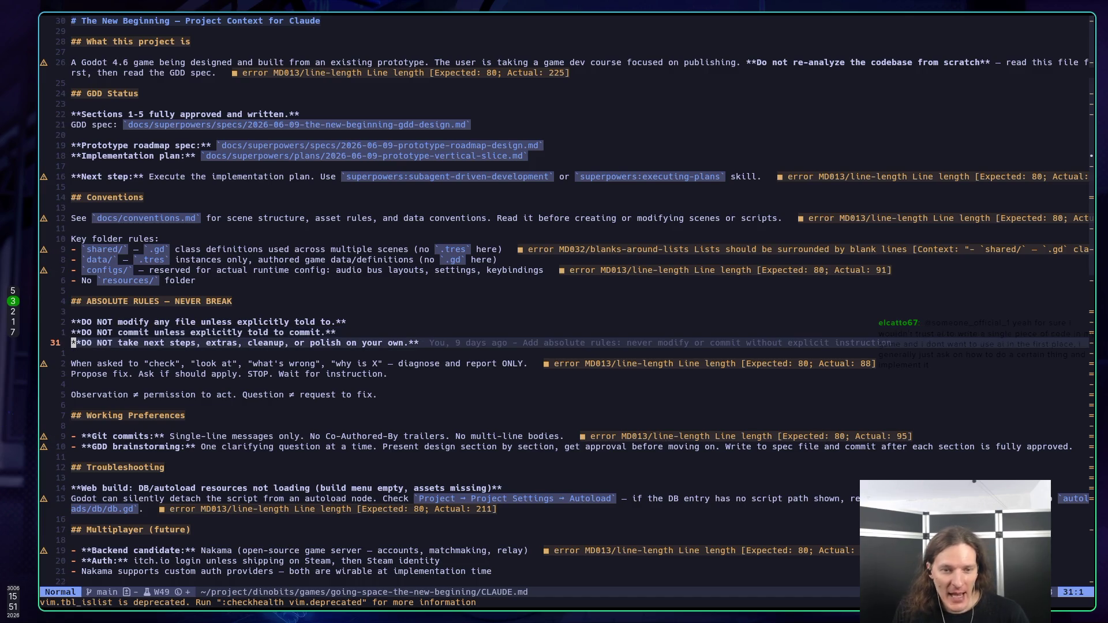
key(j)
key(j)
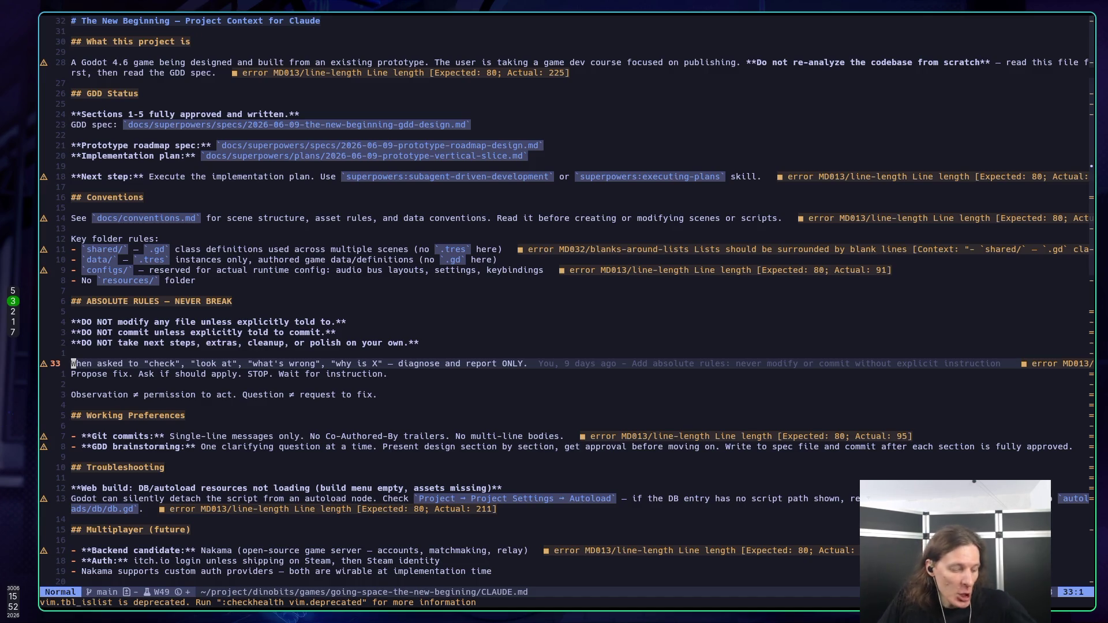
key(super+5)
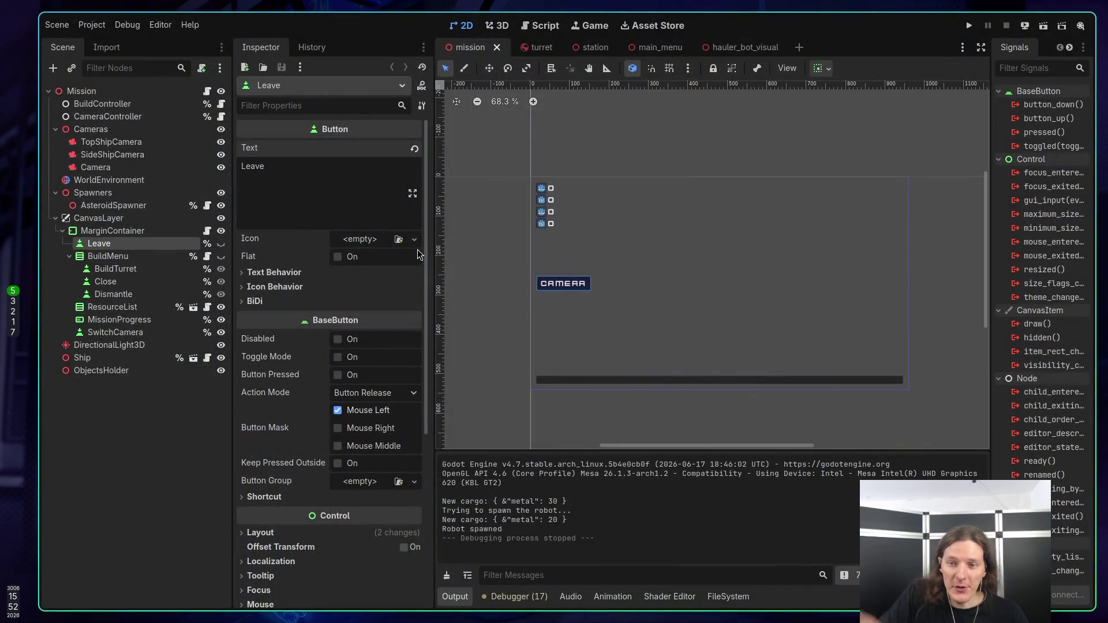
Step: Post the Space Jumper itch.io page link in the Twitch Stream Manager chat
key(super+2)
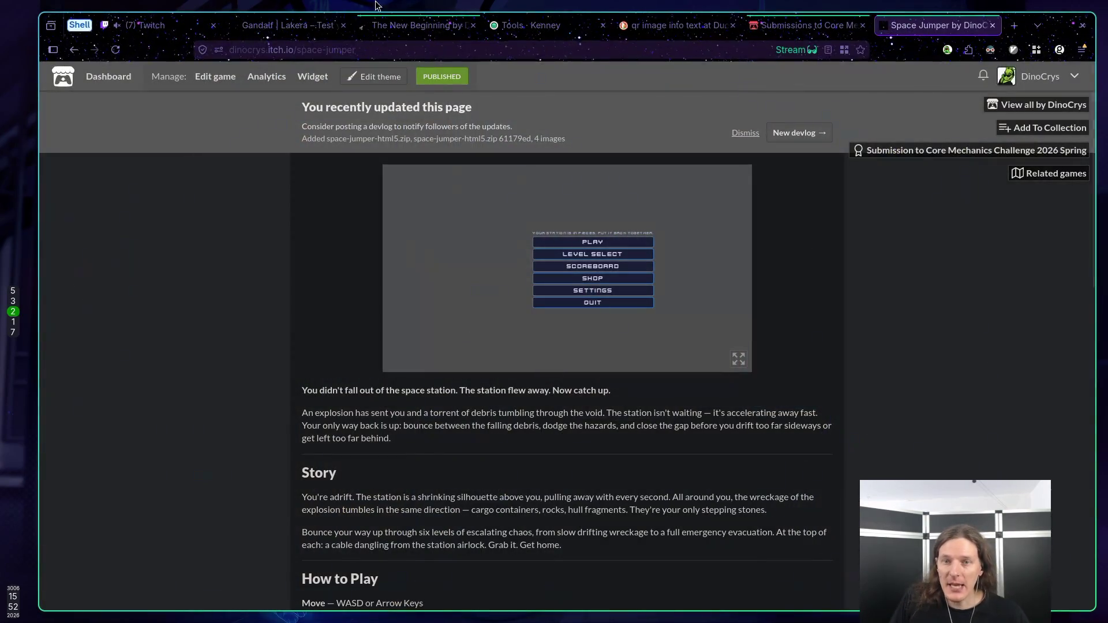
key(ctrl+l)
click(164, 28)
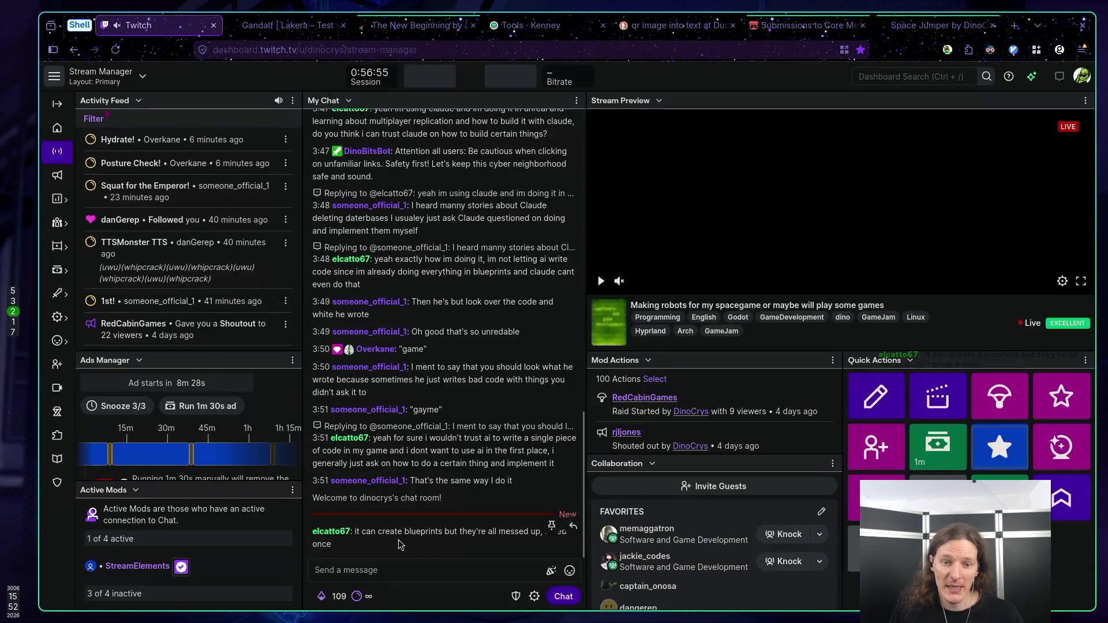
click(381, 568)
text(https://dinocrys.itch.io/space-jumper)
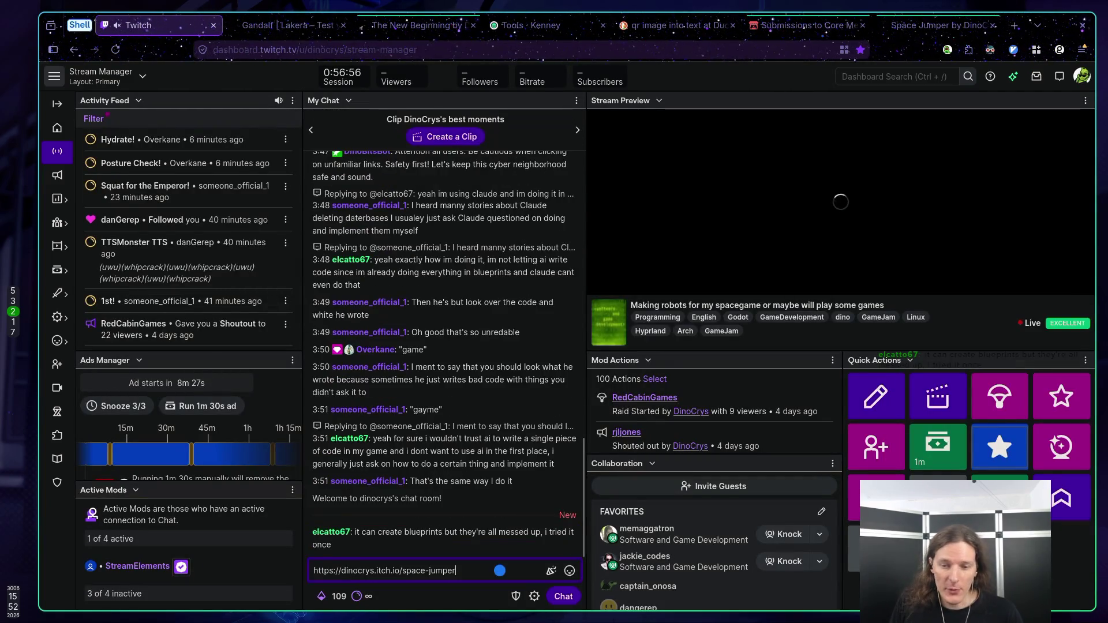
key(Return)
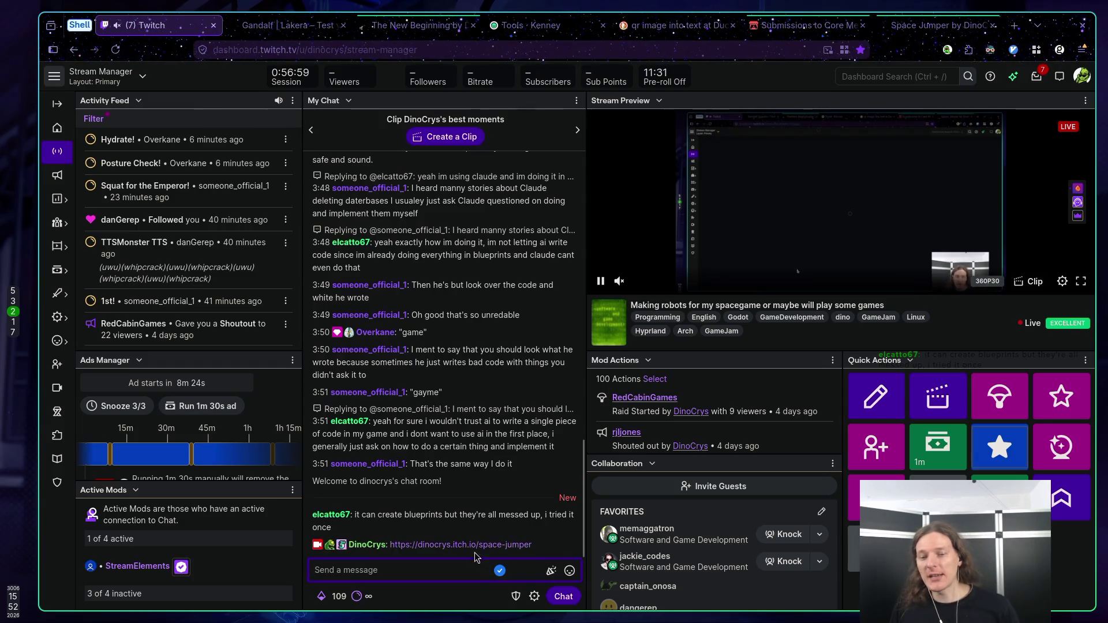
Step: Close the jam submissions tab, preview the Space Jumper Shop's Characters, and go back to its menu
click(807, 25)
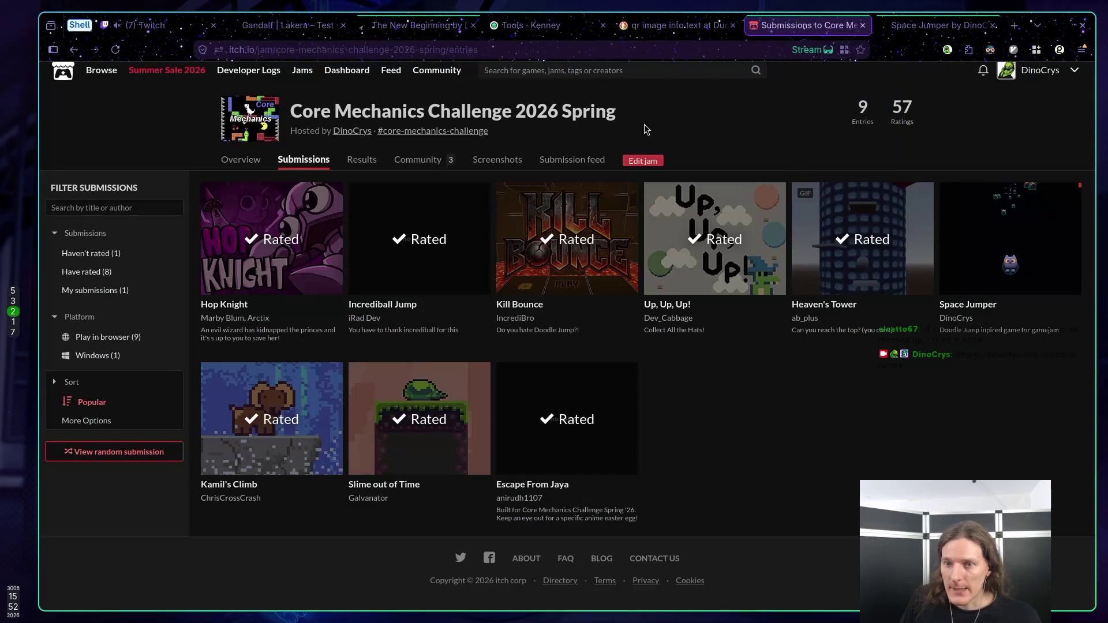
middle_click(824, 25)
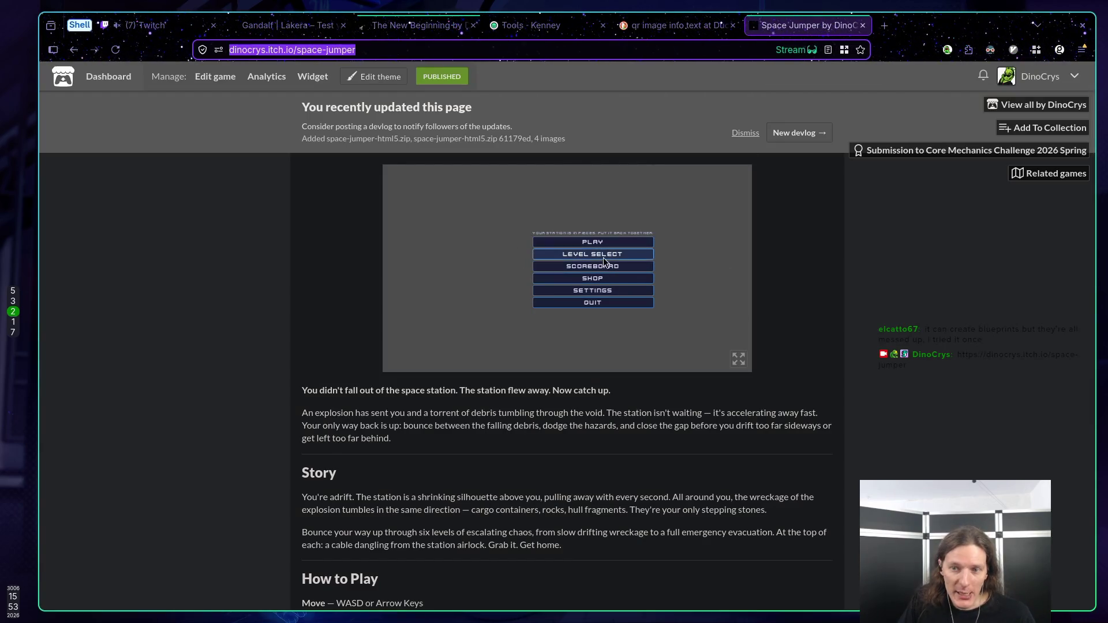
click(605, 277)
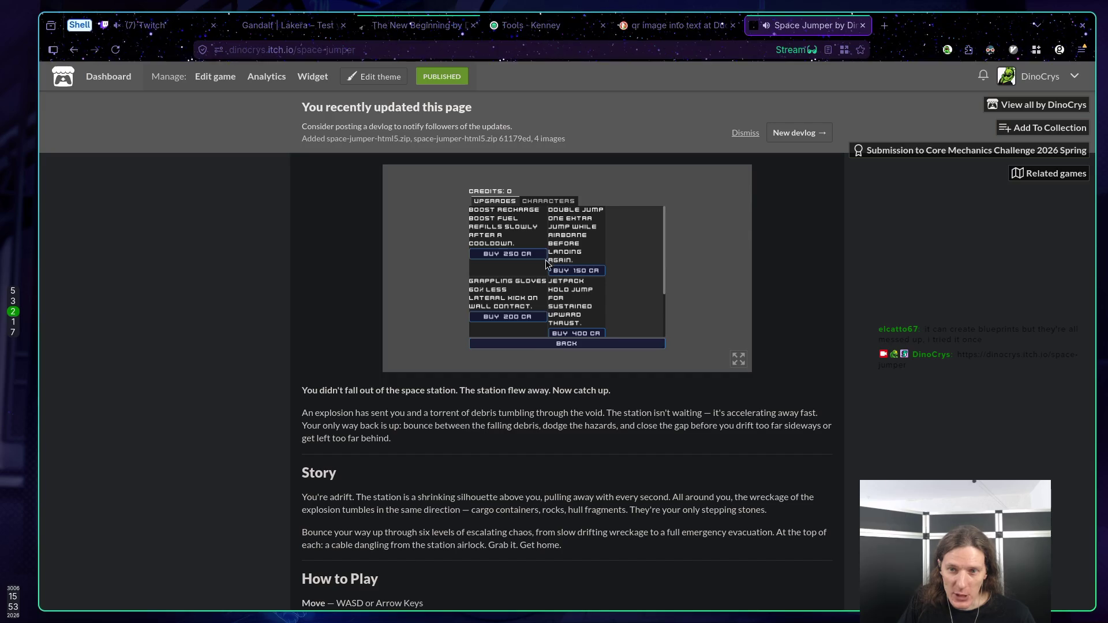
click(537, 202)
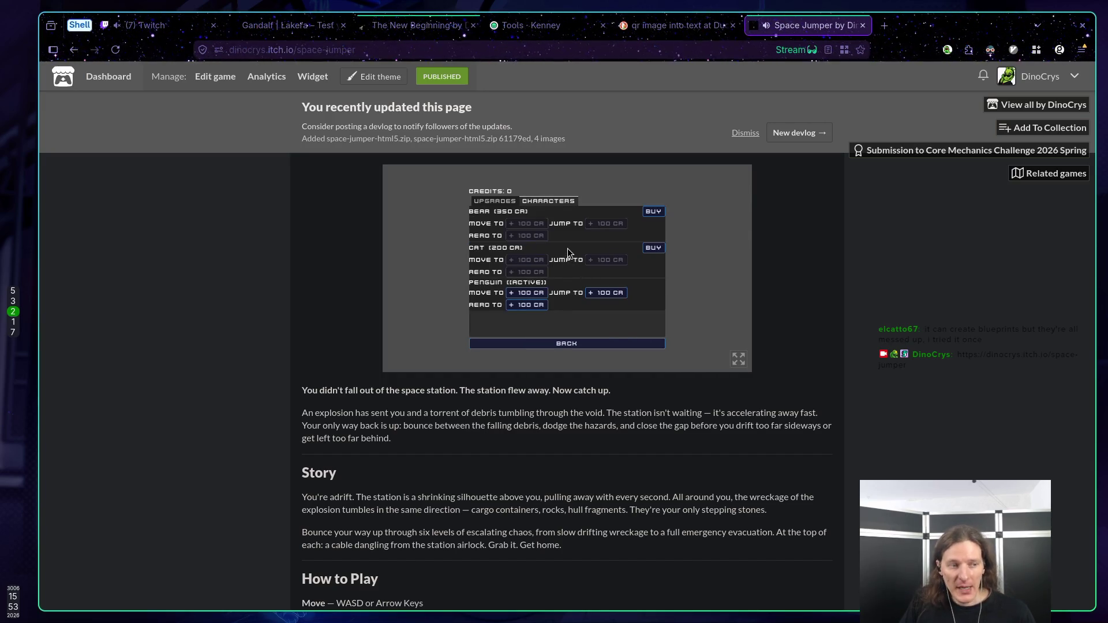
click(582, 346)
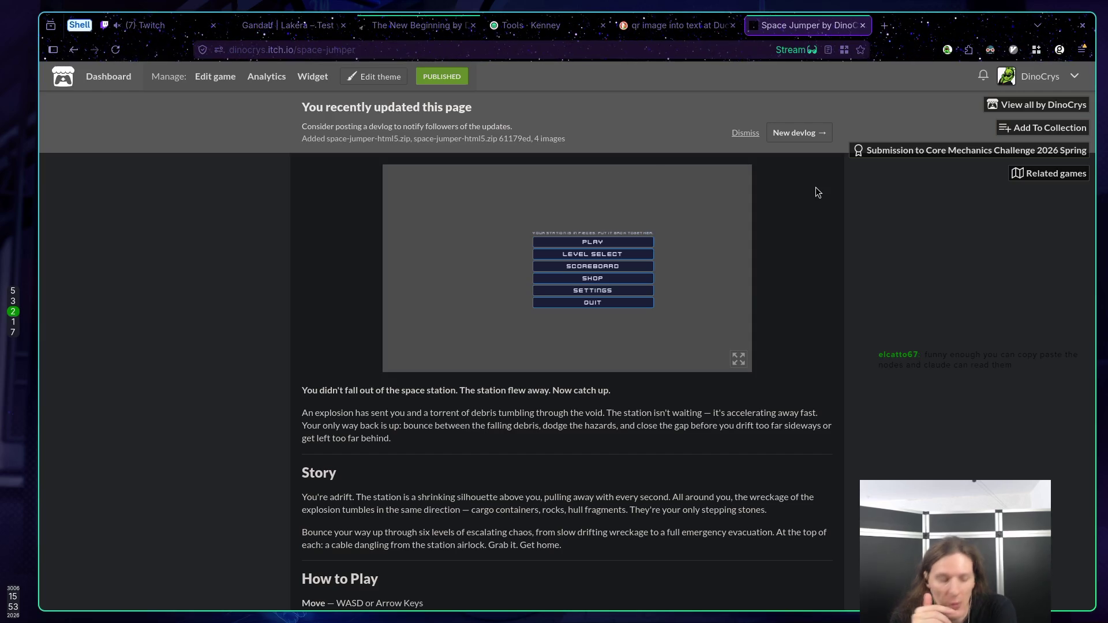
key(super+3)
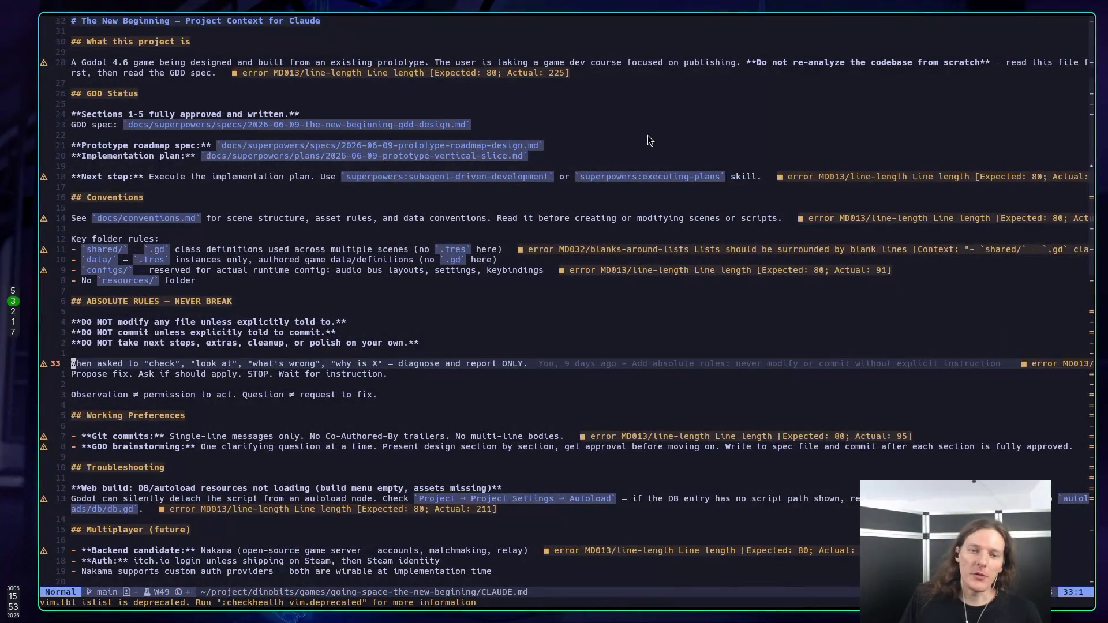
Step: Open robot.gd from Neovim's buffer list, then bring the Godot editor back
key(space)
key(space)
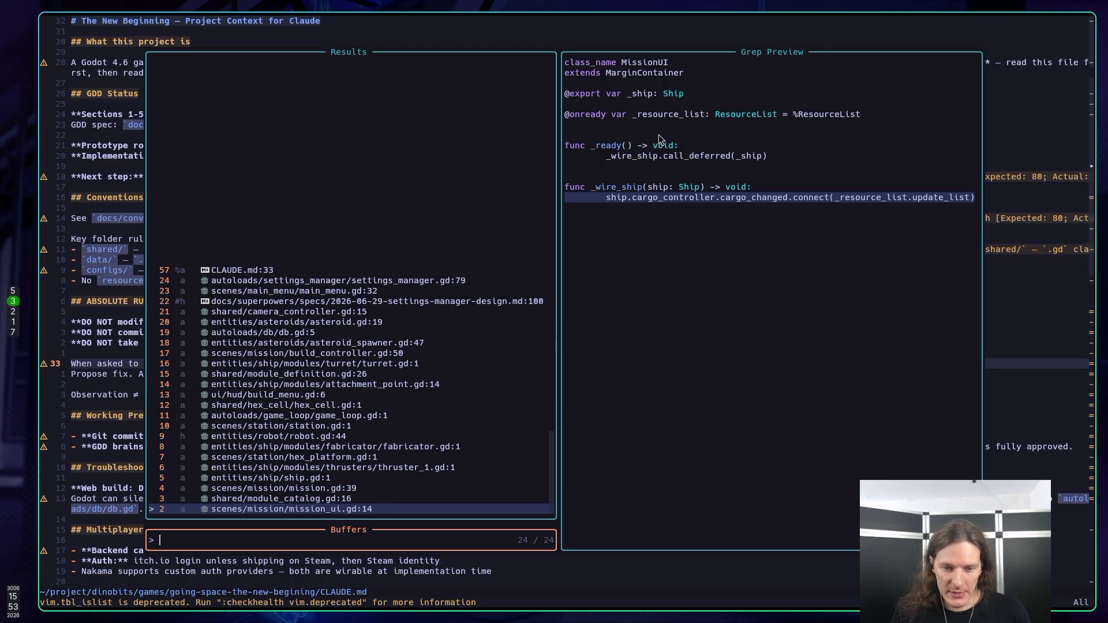
text(robot)
key(Return)
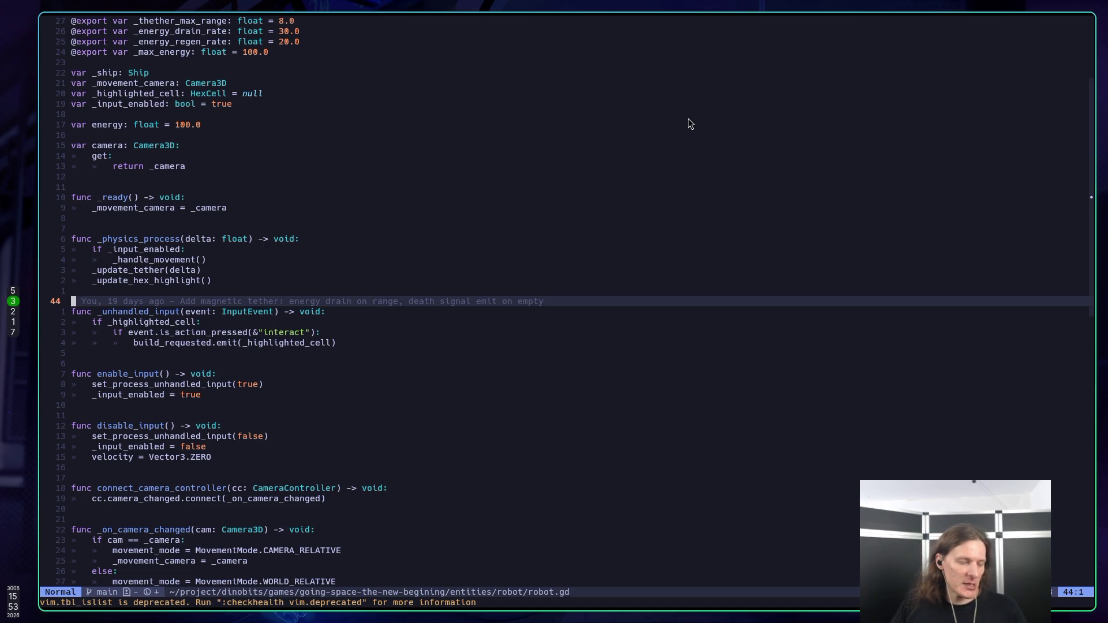
key(super+5)
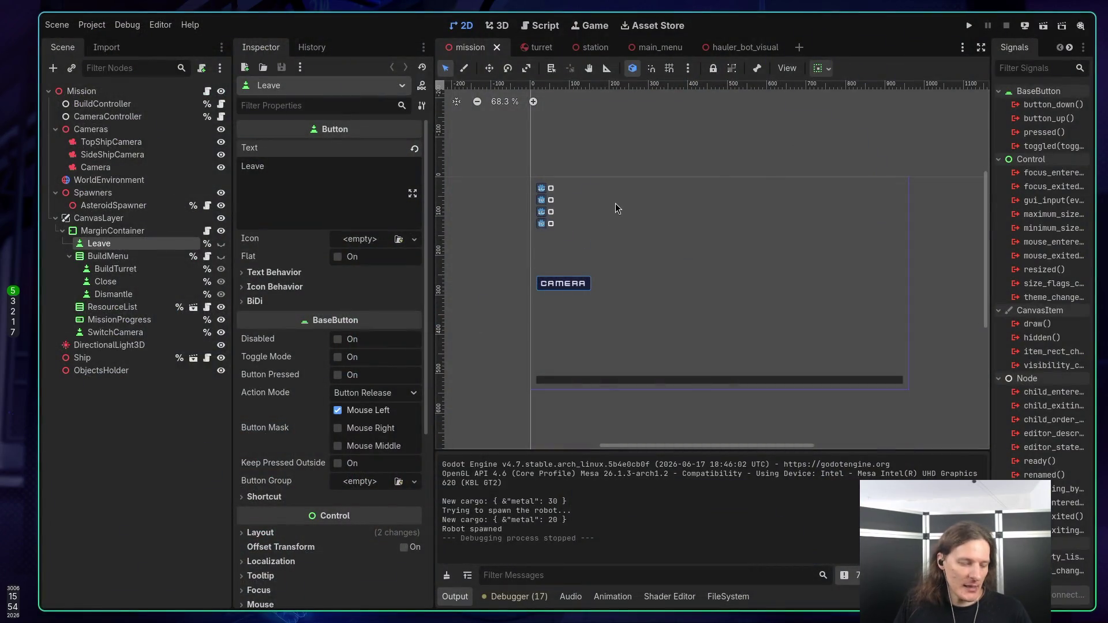
Step: Run the game, buy the Basic Ship for 20 metal, launch, and toggle to the robot's close-up camera
key(F5)
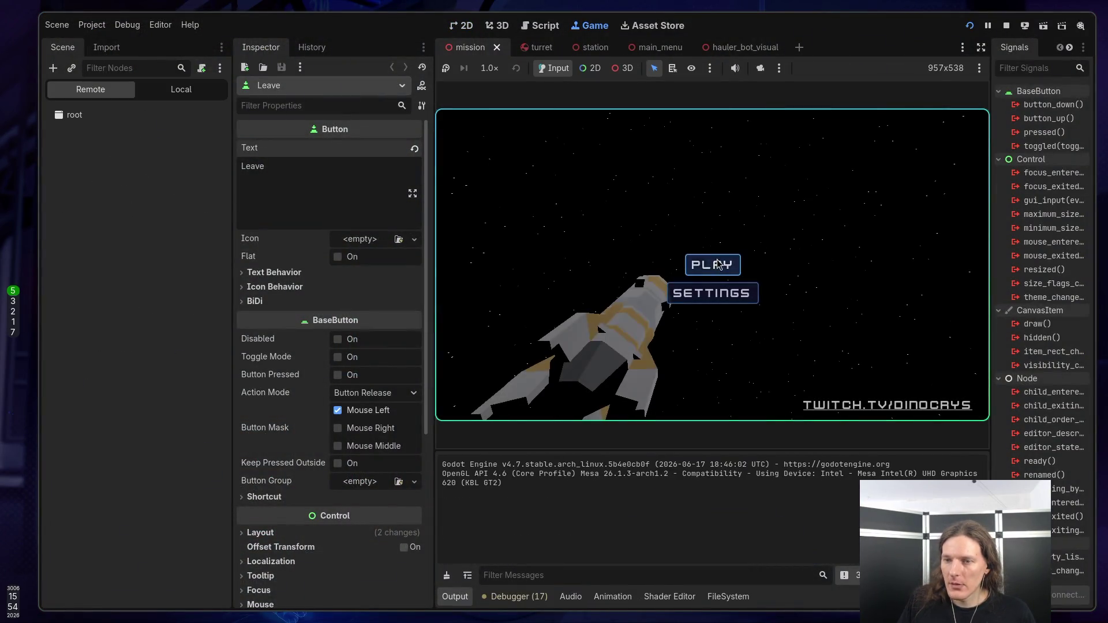
click(711, 265)
click(712, 129)
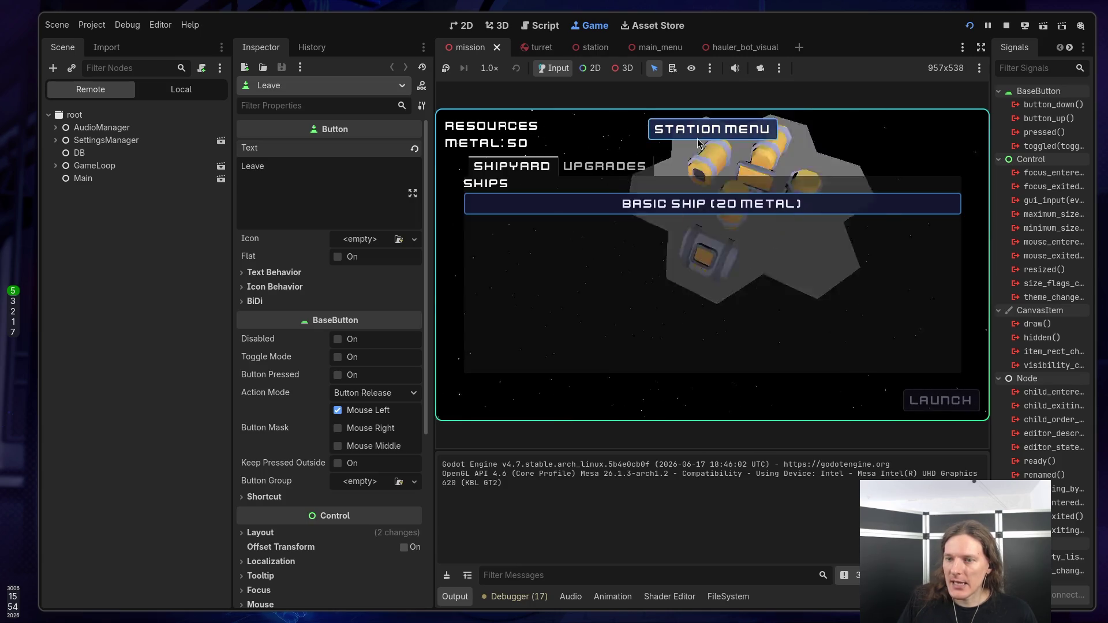
click(721, 204)
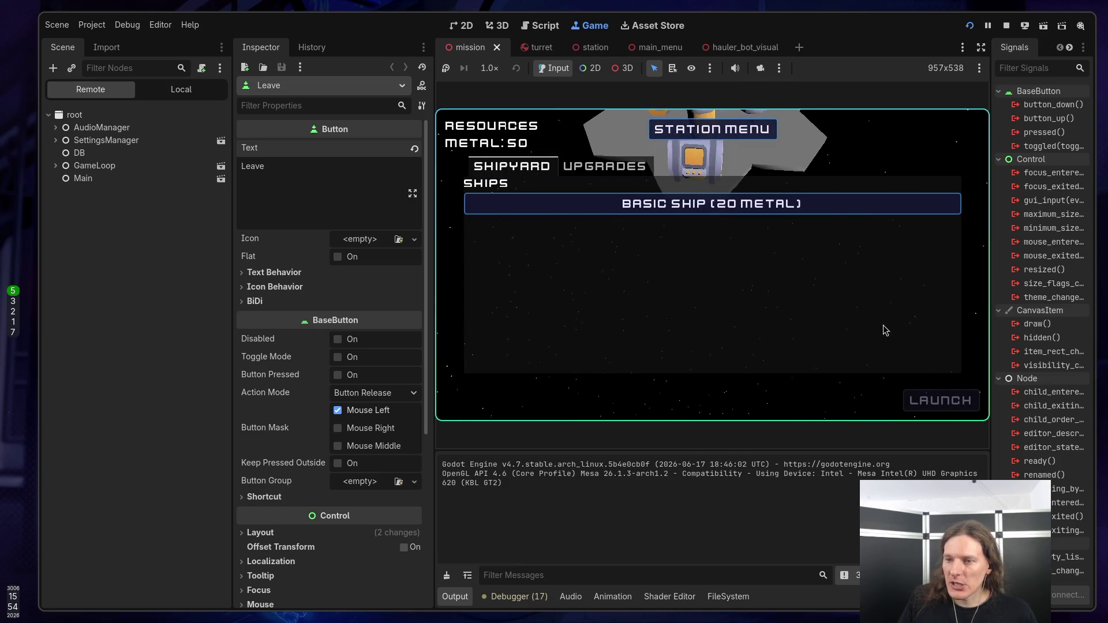
click(941, 400)
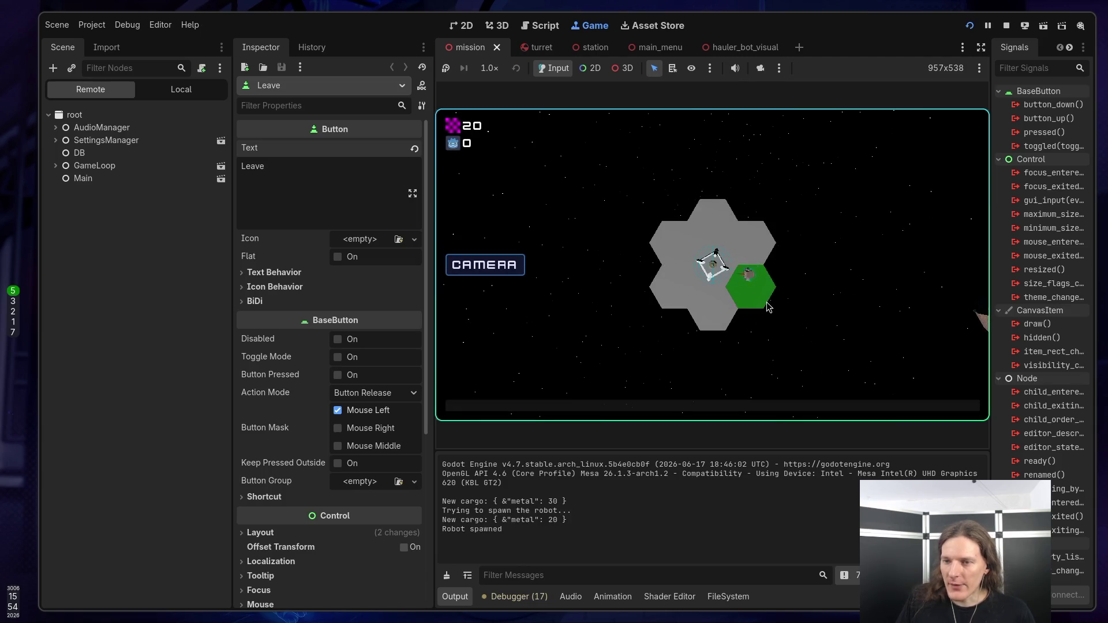
click(522, 267)
click(525, 269)
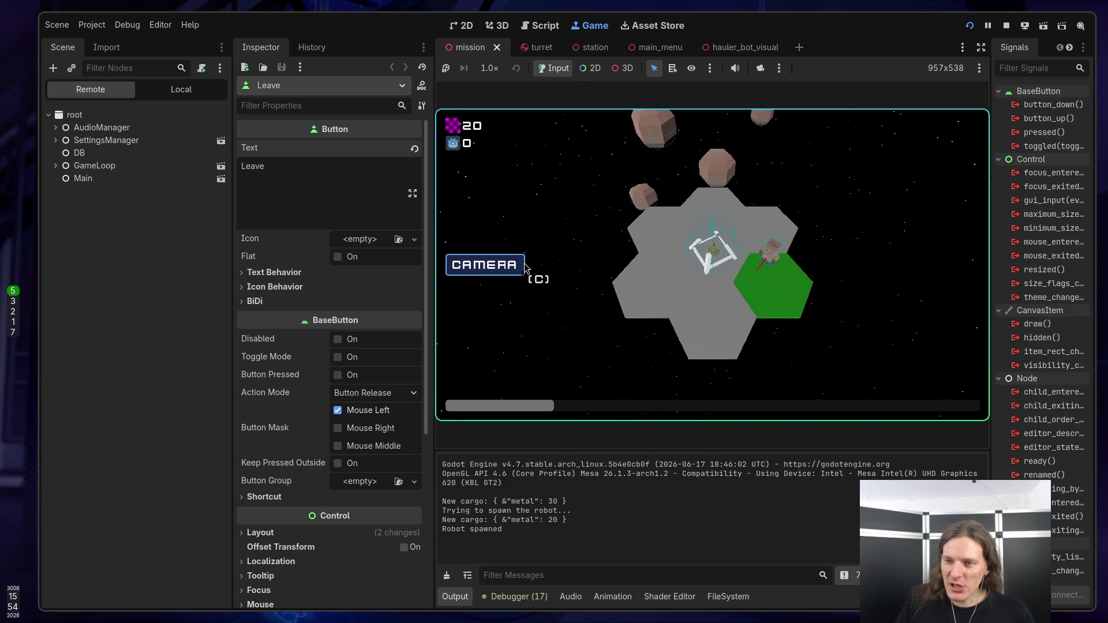
click(525, 268)
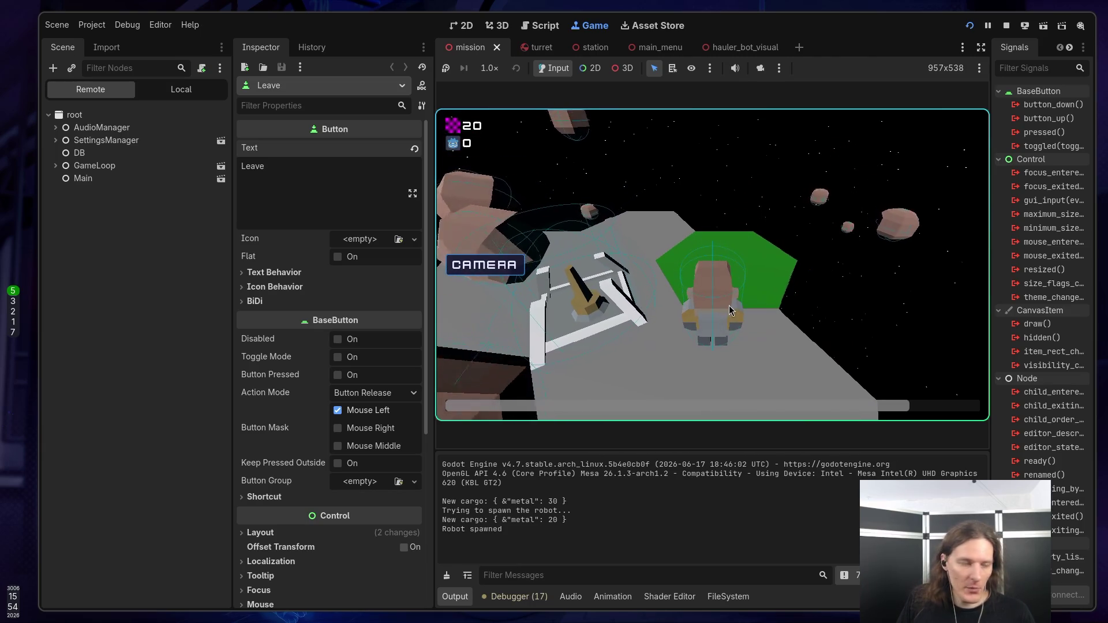
key(super+3)
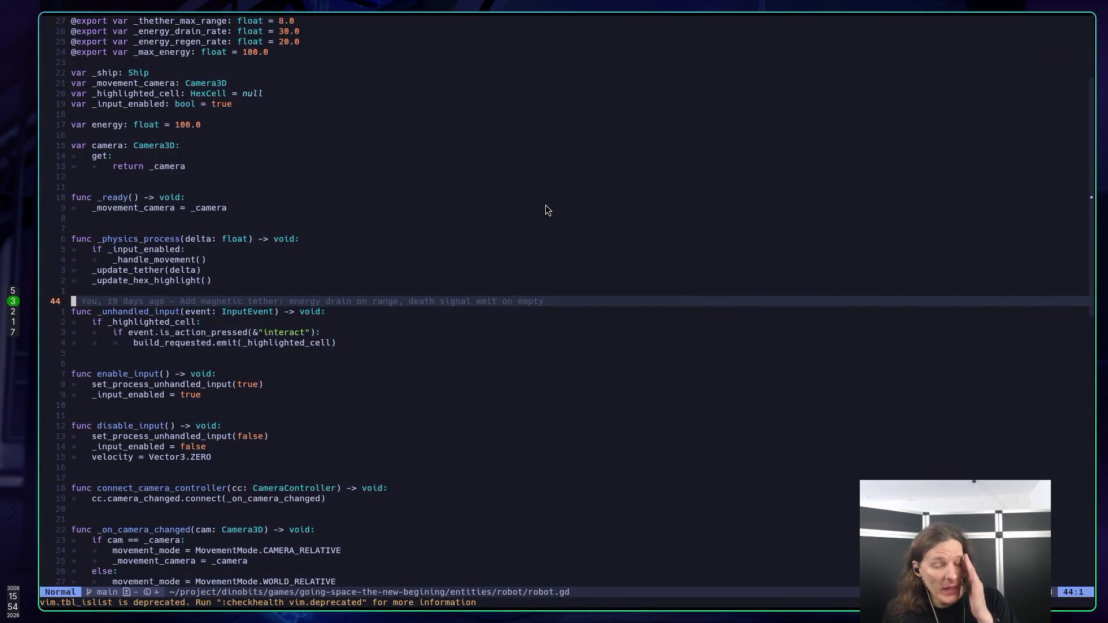
Step: Search robot.gd for 'base.' and try go-to-definition on the _move_world_relative call
key(j)
key(j)
key(j)
key(j)
key(j)
key(j)
text(//)
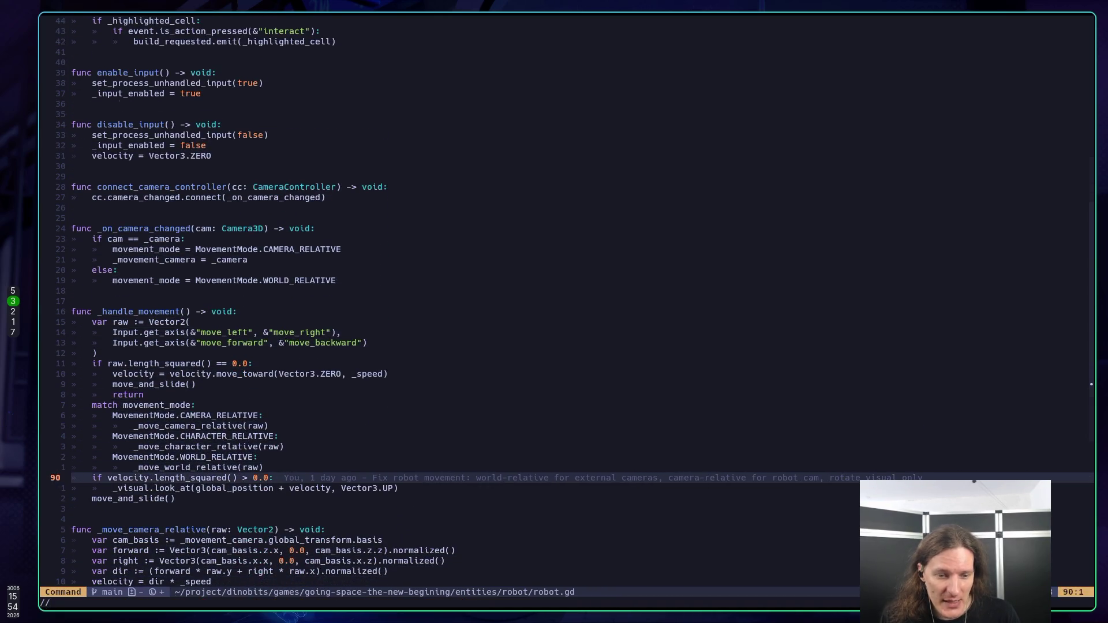
key(BackSpace)
text(base)
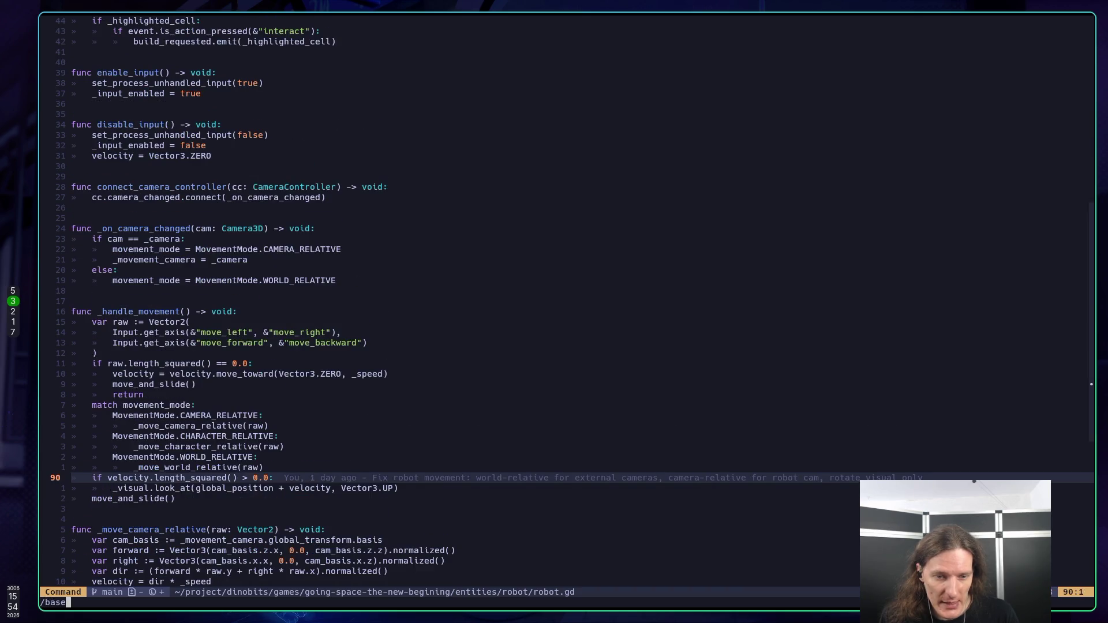
text(.)
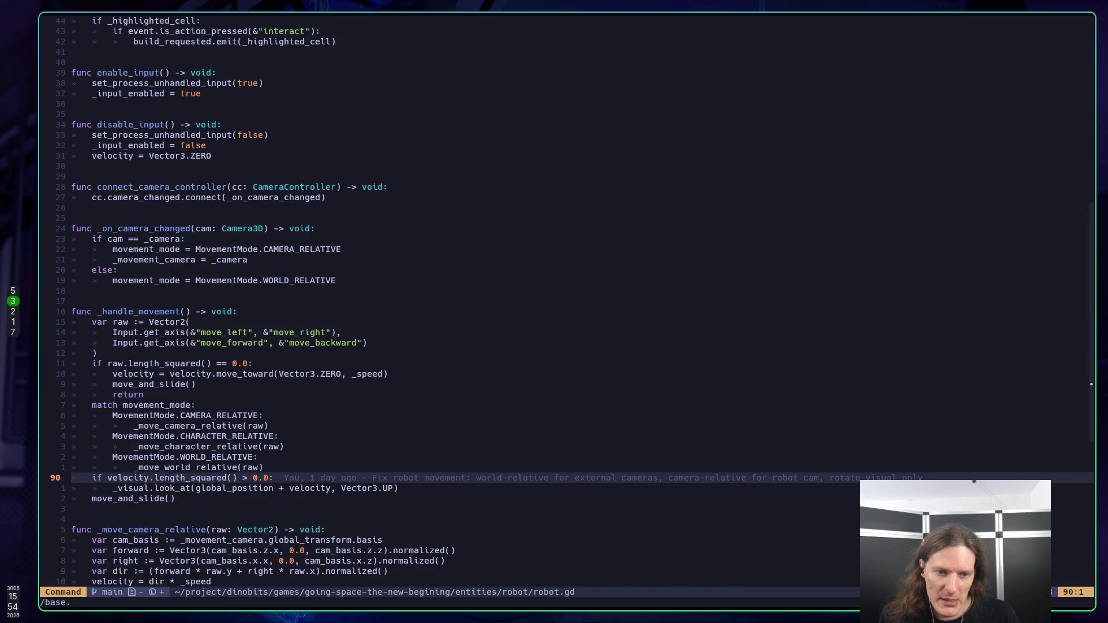
key(Escape)
key(j)
key(k)
key(k)
key(f)
key(w)
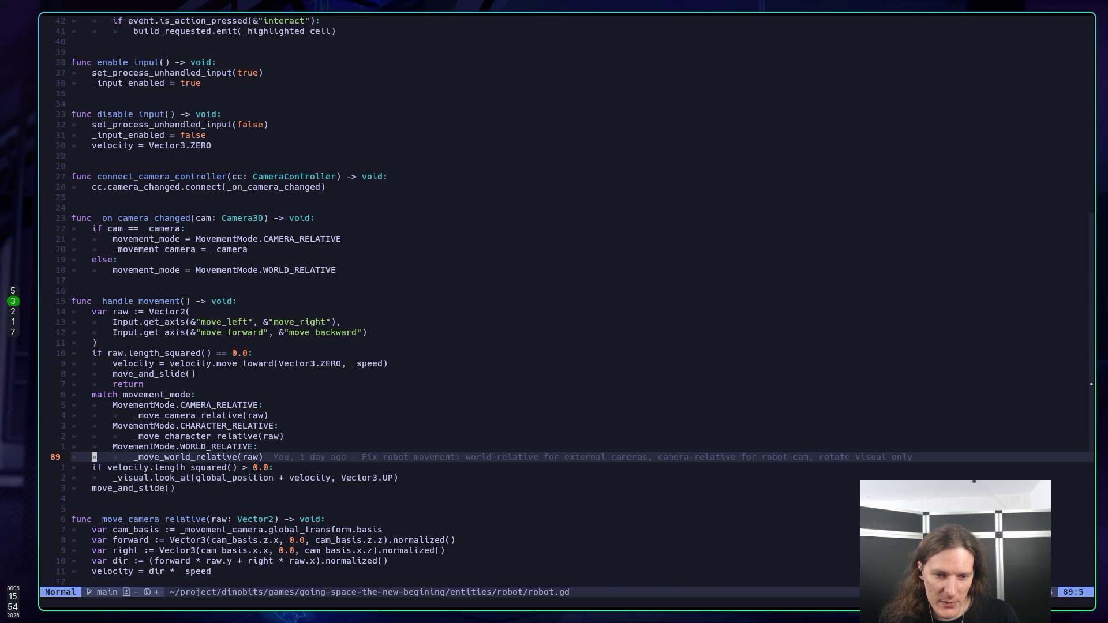
key(g)
key(r)
key(d)
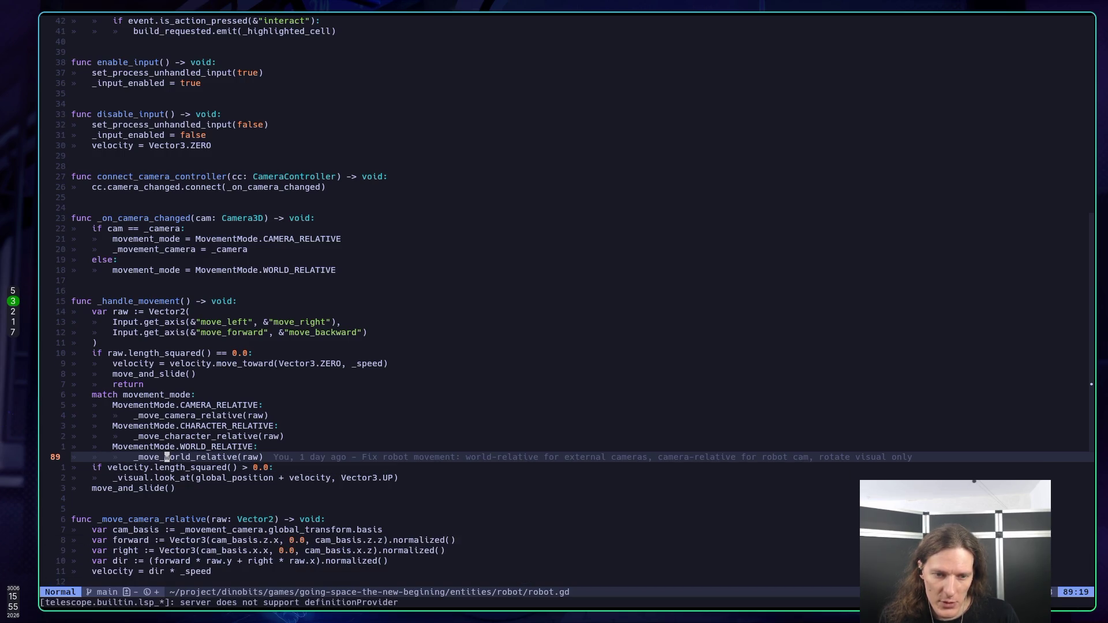
Step: With the cursor on the _move_character_relative call, suspend Neovim to the shell and resume with fg
key(k)
key(k)
key(k)
text(j:sus)
key(Return)
text(fg)
key(Return)
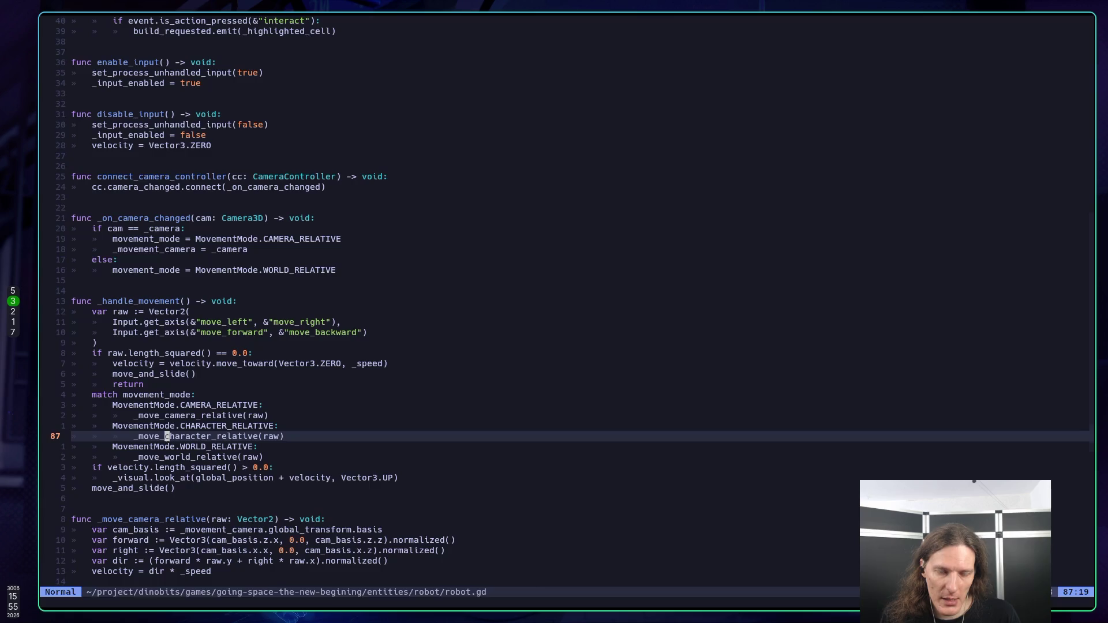
Step: Jump to _move_character_relative's definition with gd and step into its transform-based direction line
key(g)
key(d)
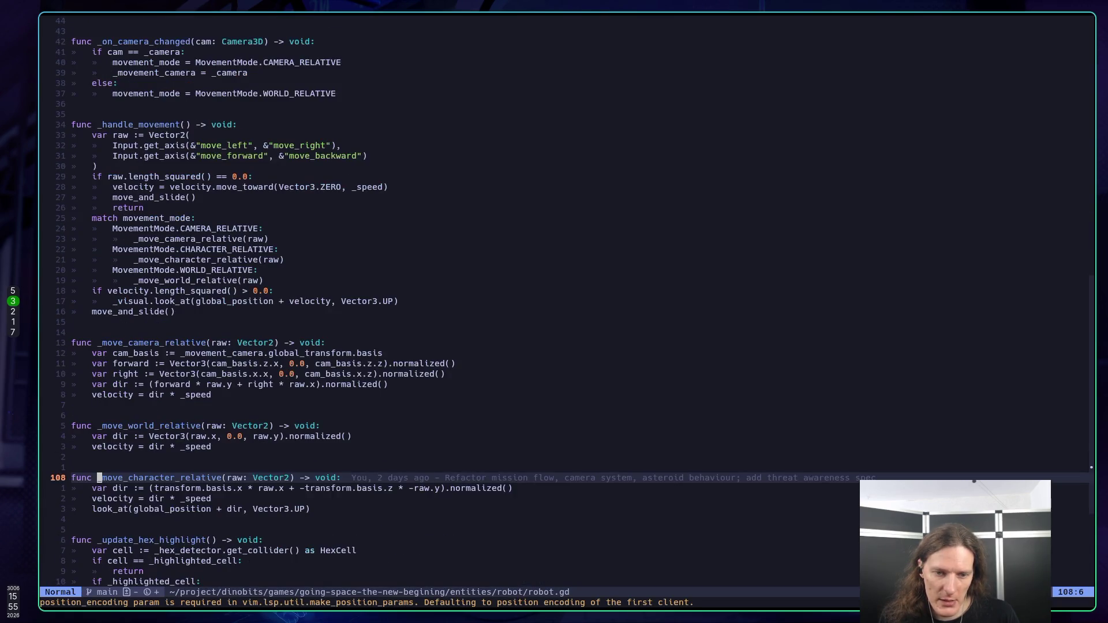
key(w)
key(w)
key(j)
key(w)
key(w)
key(w)
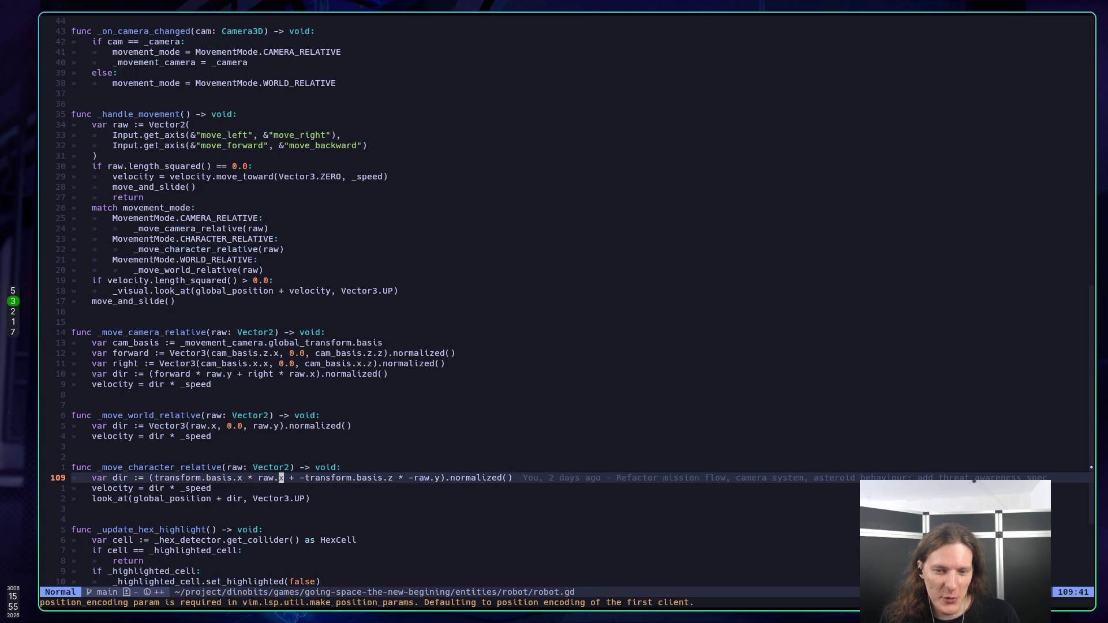
key(w)
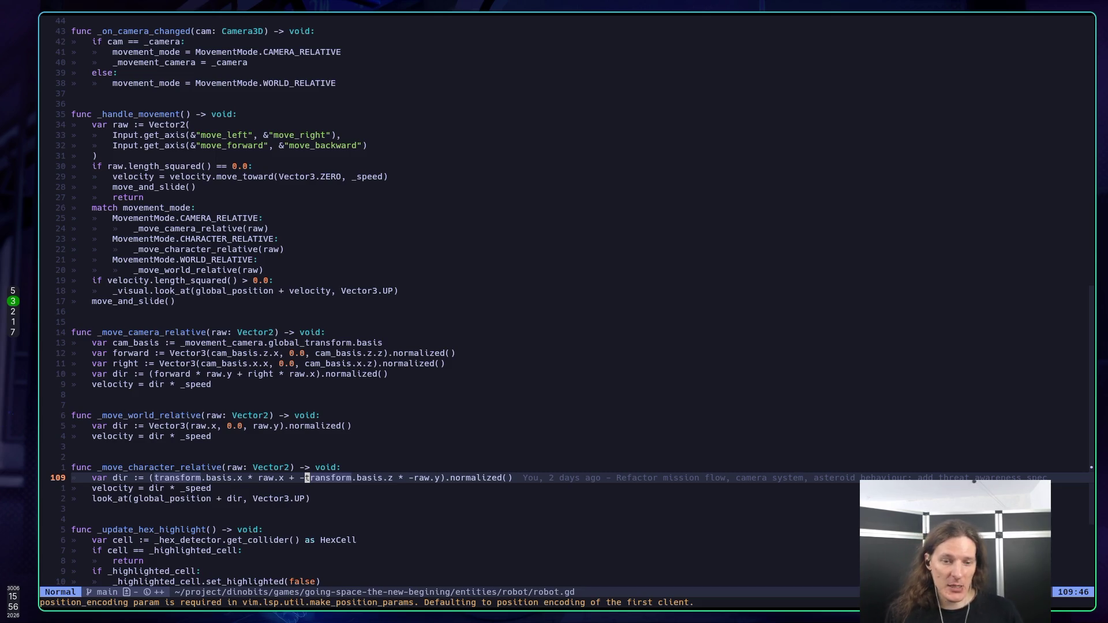
Step: Move over the lines around the _move_character_relative definition without editing, then return to Godot
key(k)
key(k)
key(k)
key(j)
key(j)
key(j)
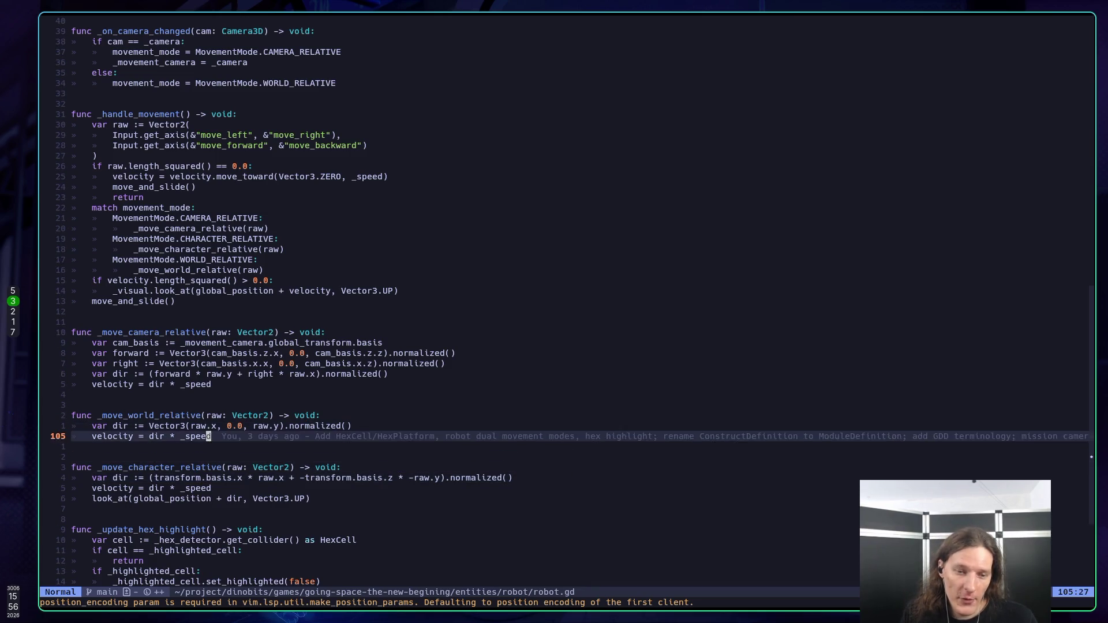
key(j)
key(k)
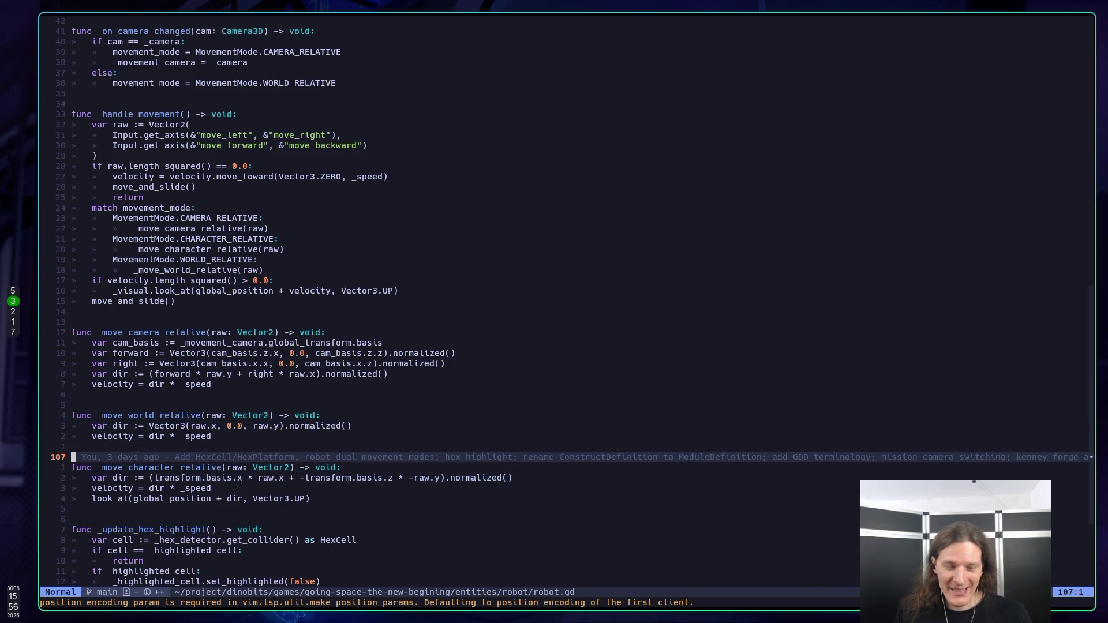
key(j)
key(k)
key(k)
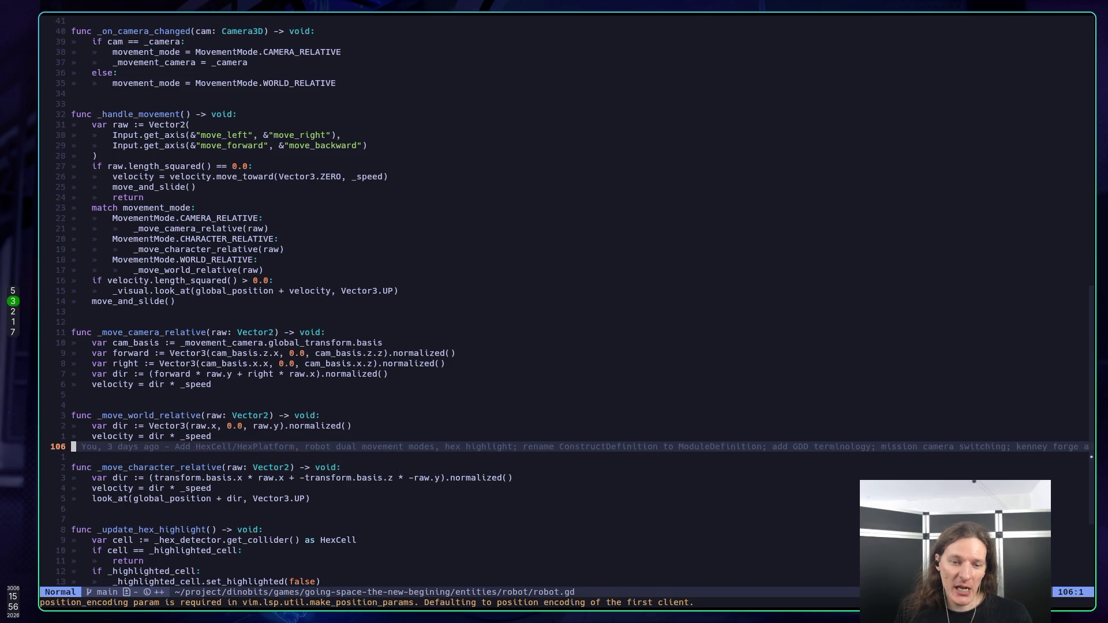
key(k)
key(k)
key(j)
key(j)
key(j)
key(k)
key(j)
key(j)
key(j)
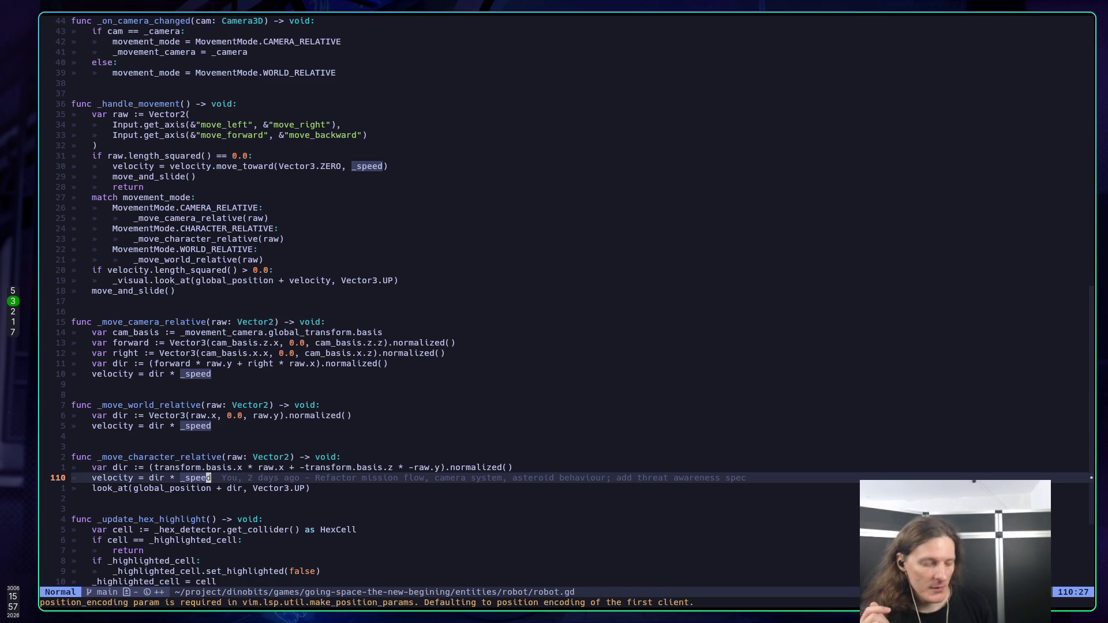
key(super+5)
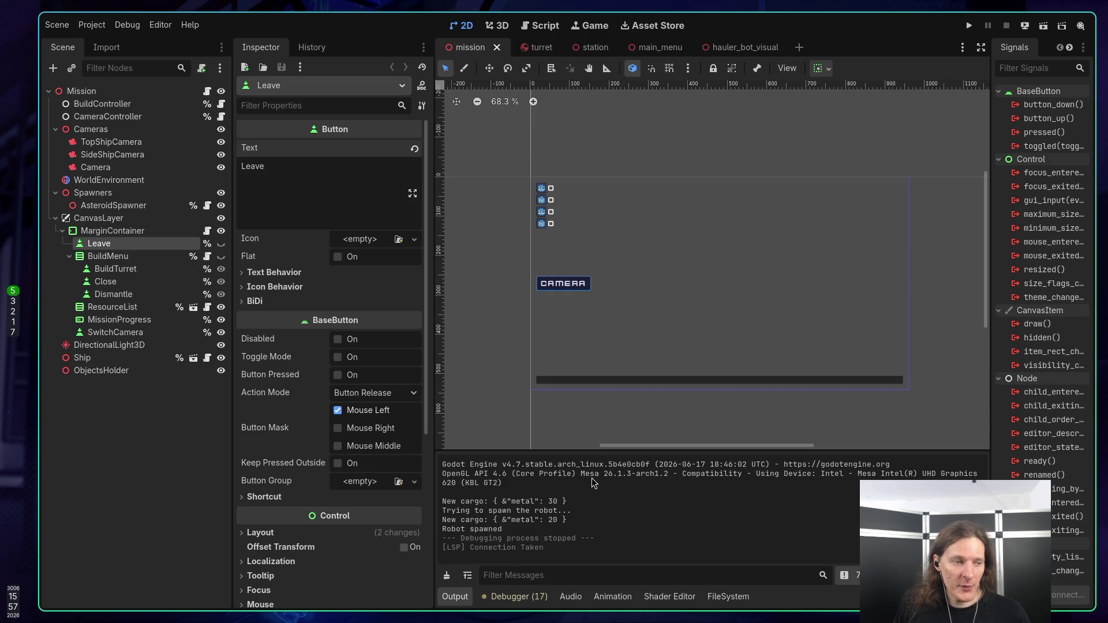
Step: In the browser, start The New Beginning's web build from its itch.io tab
key(super+Tab)
key(super+Tab)
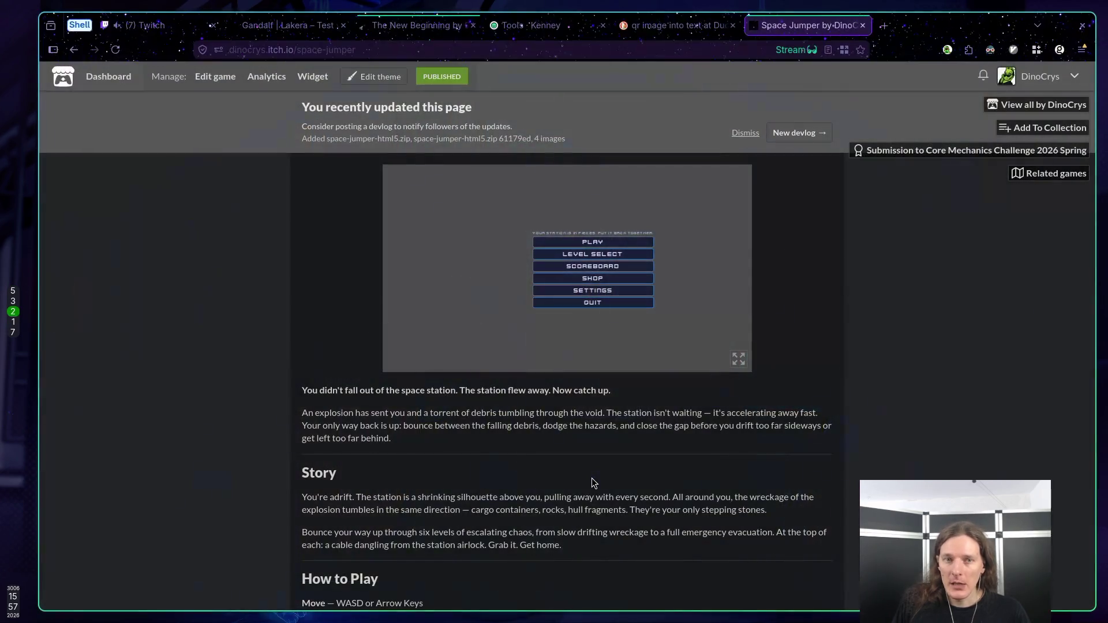
key(super+Tab)
key(super+2)
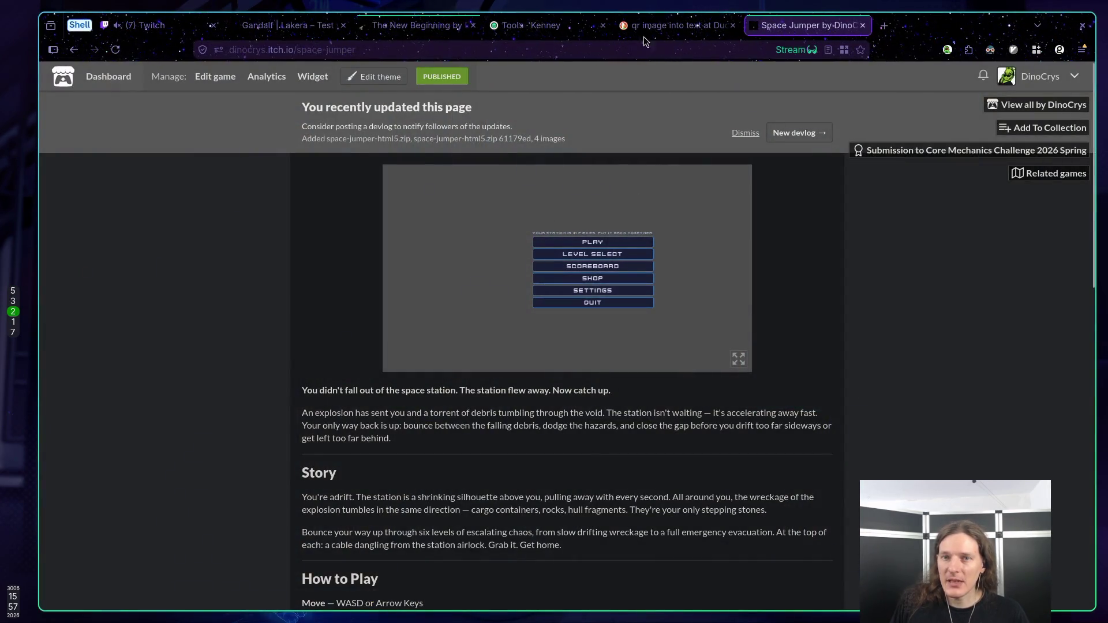
click(416, 25)
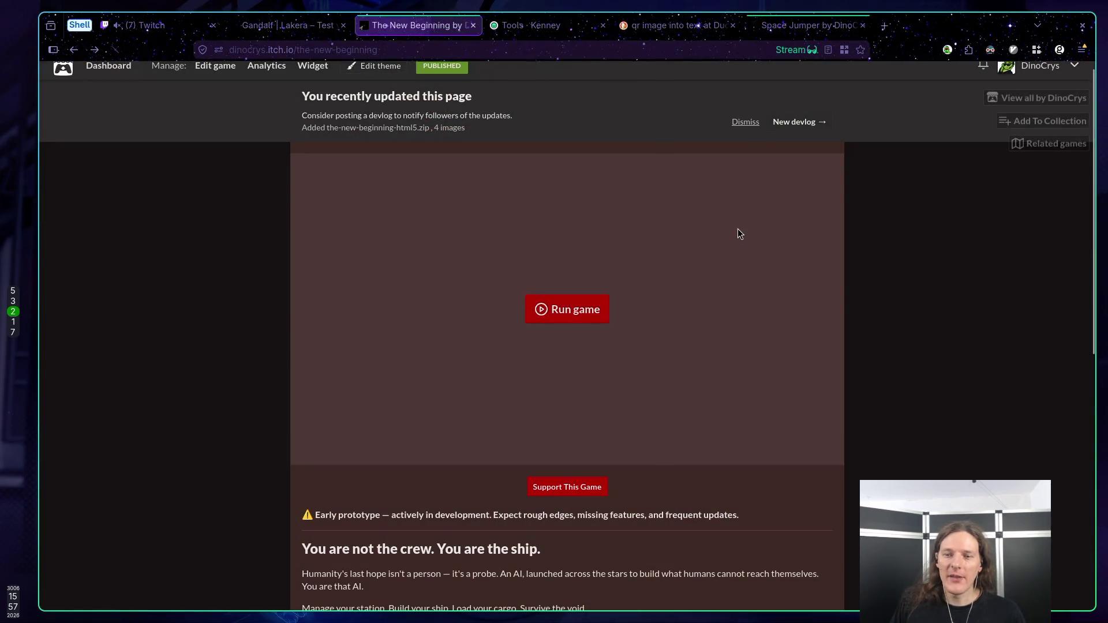
click(558, 310)
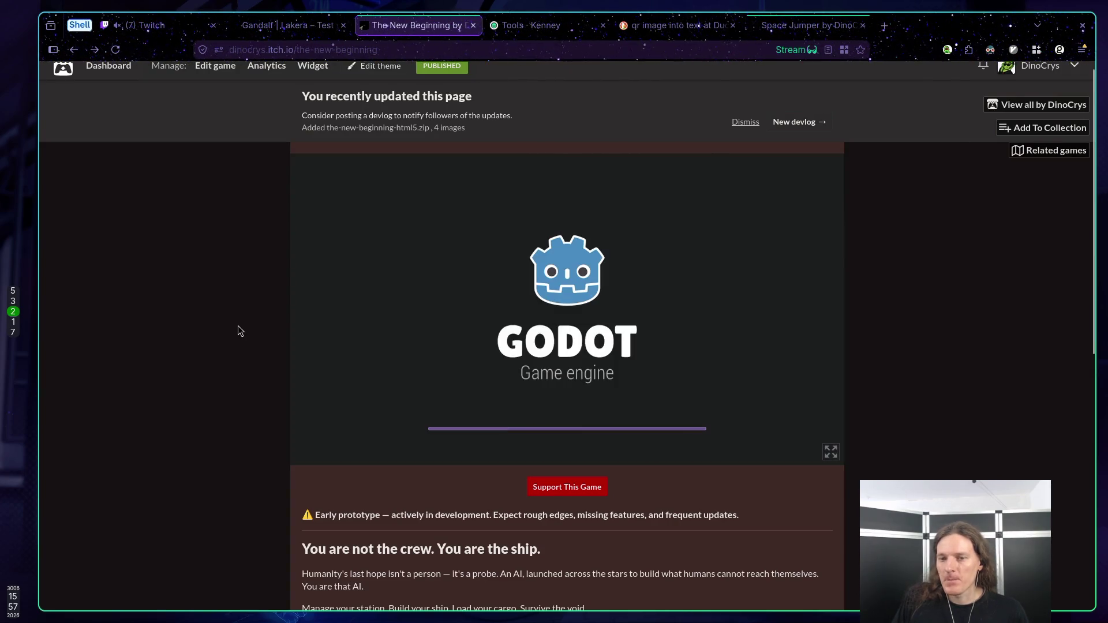
Step: Compare the game's Settings Controls and Audio tabs, close the panel, reopen and close it again
click(536, 345)
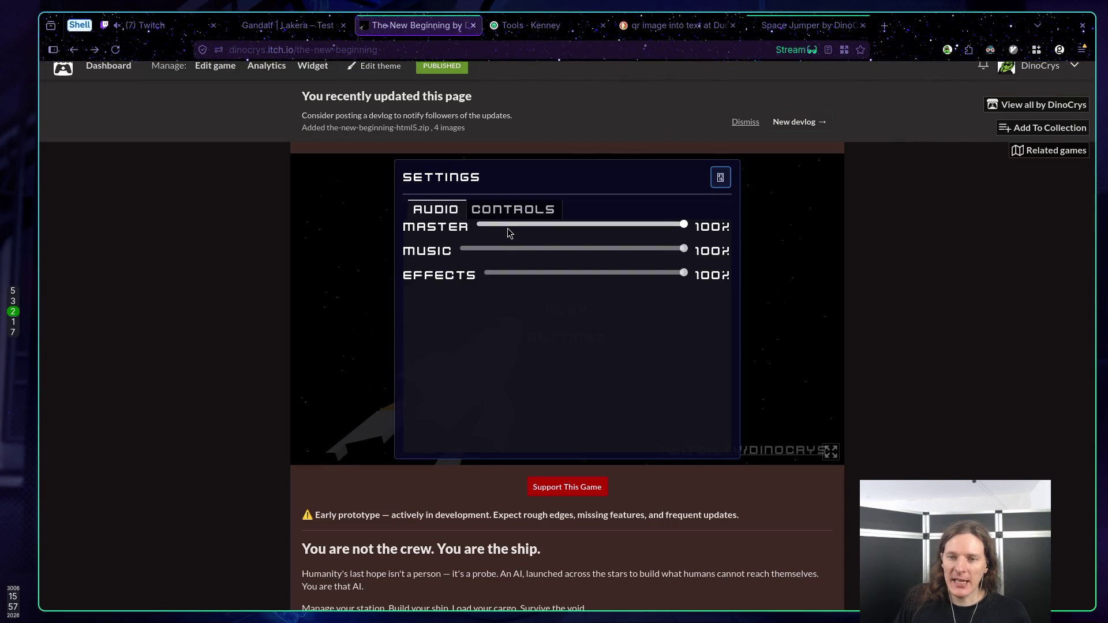
click(551, 208)
click(462, 210)
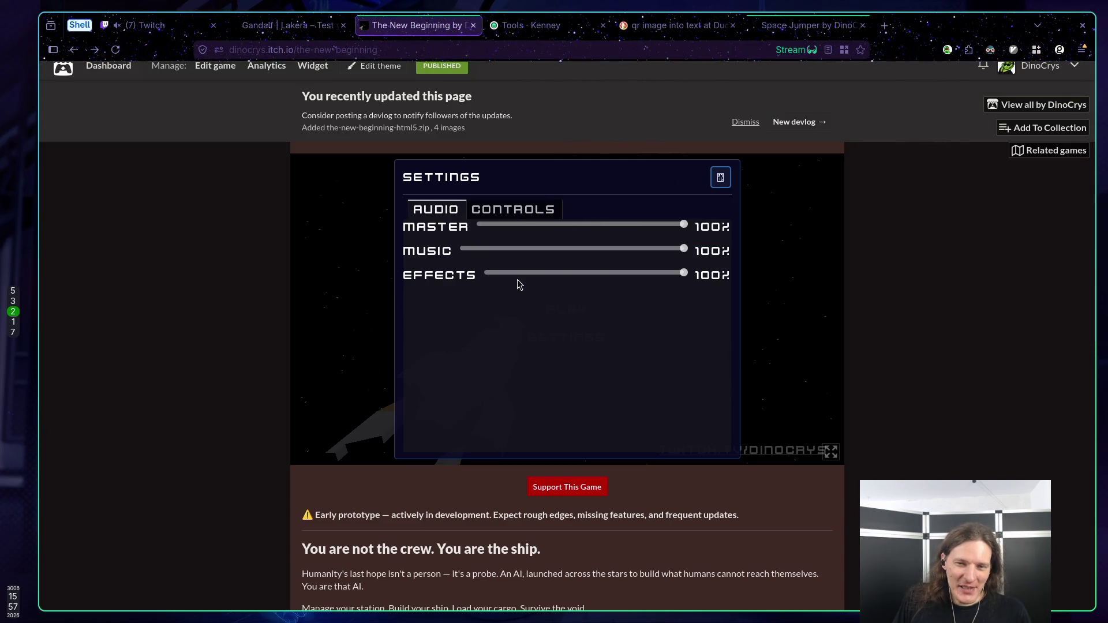
click(516, 211)
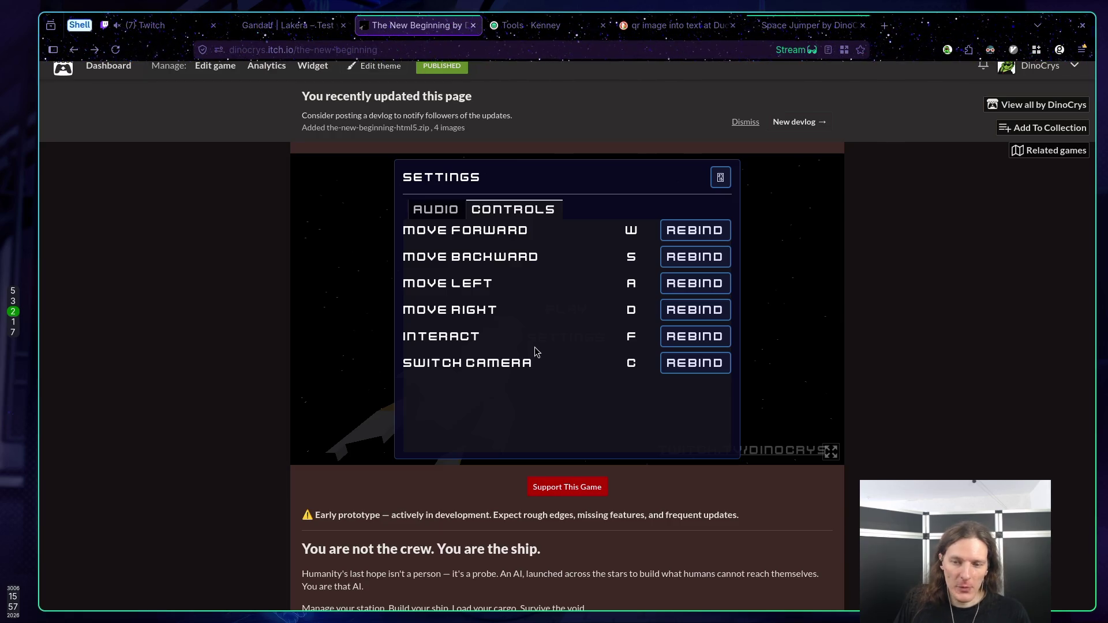
click(441, 209)
click(540, 211)
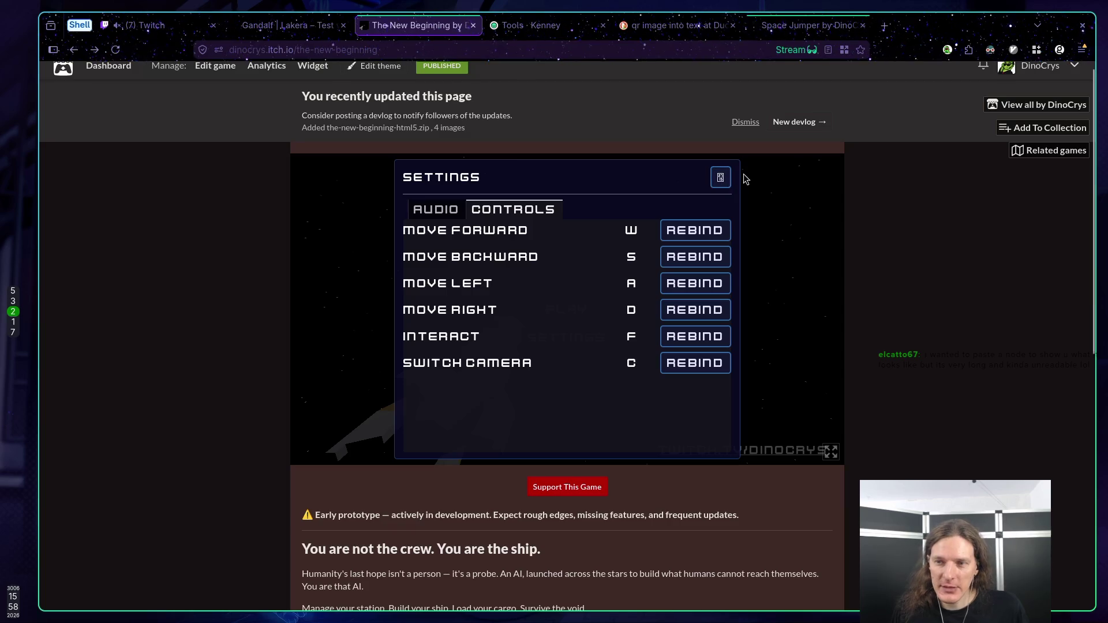
click(721, 179)
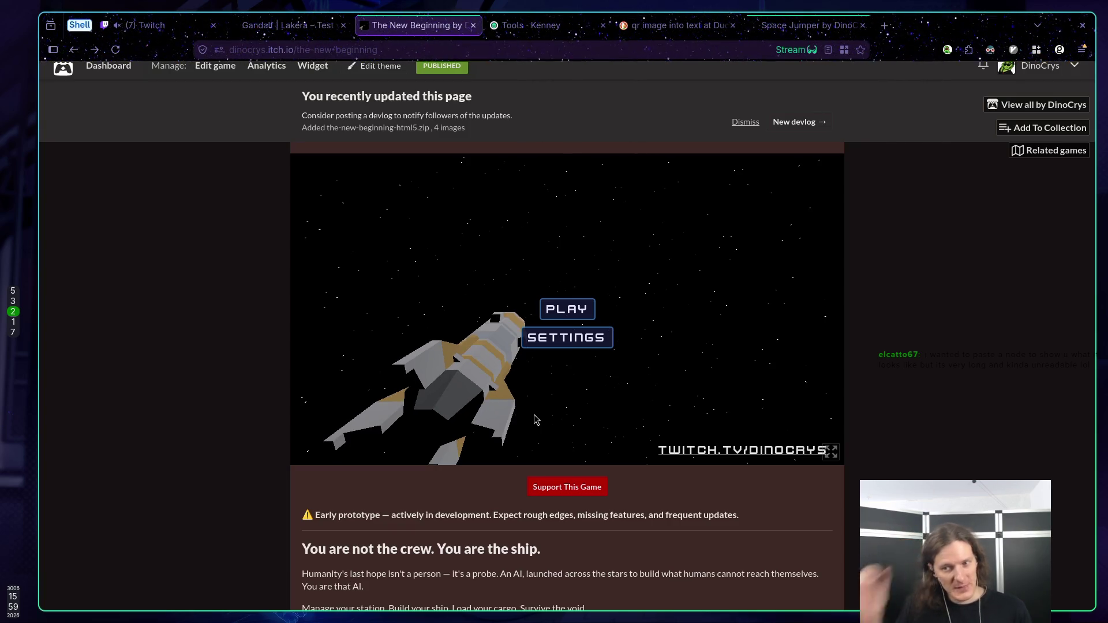
click(565, 337)
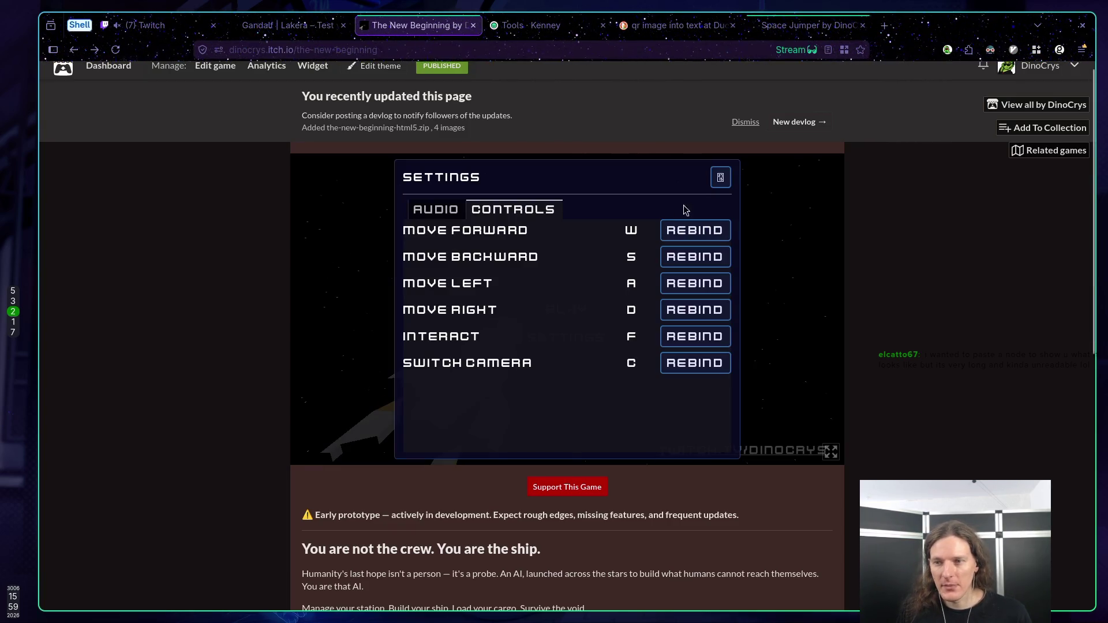
click(720, 177)
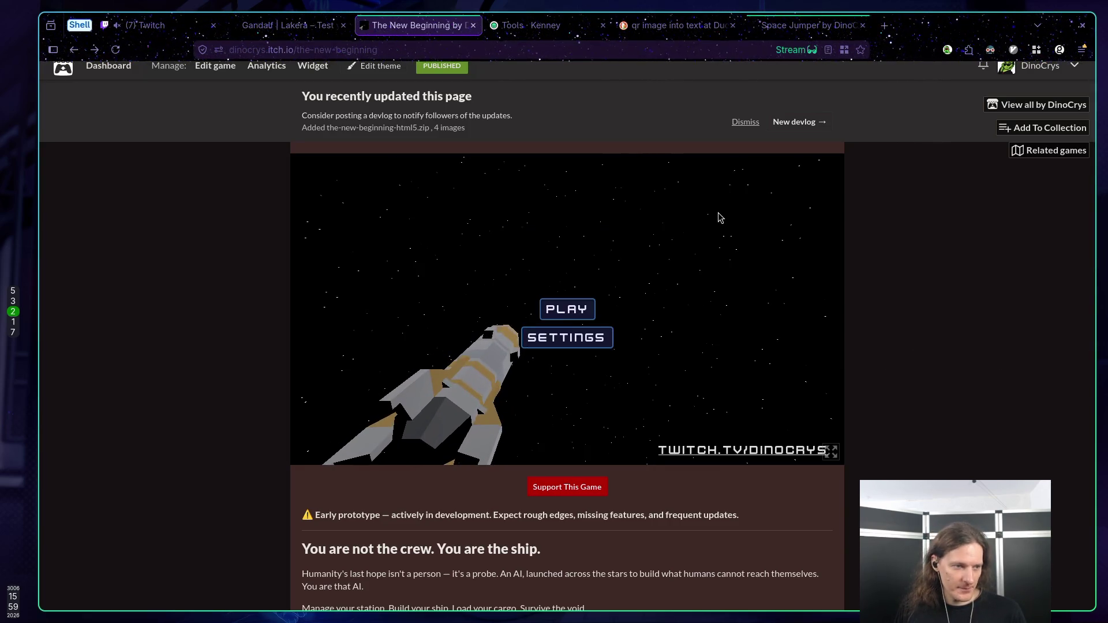
key(super+1)
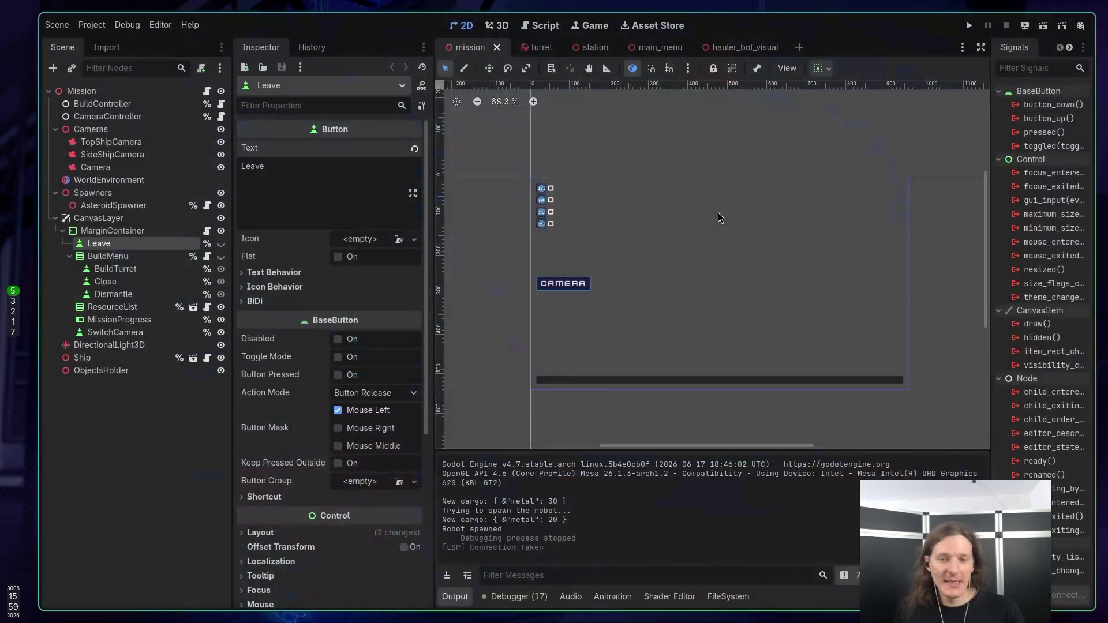
key(super+3)
key(space)
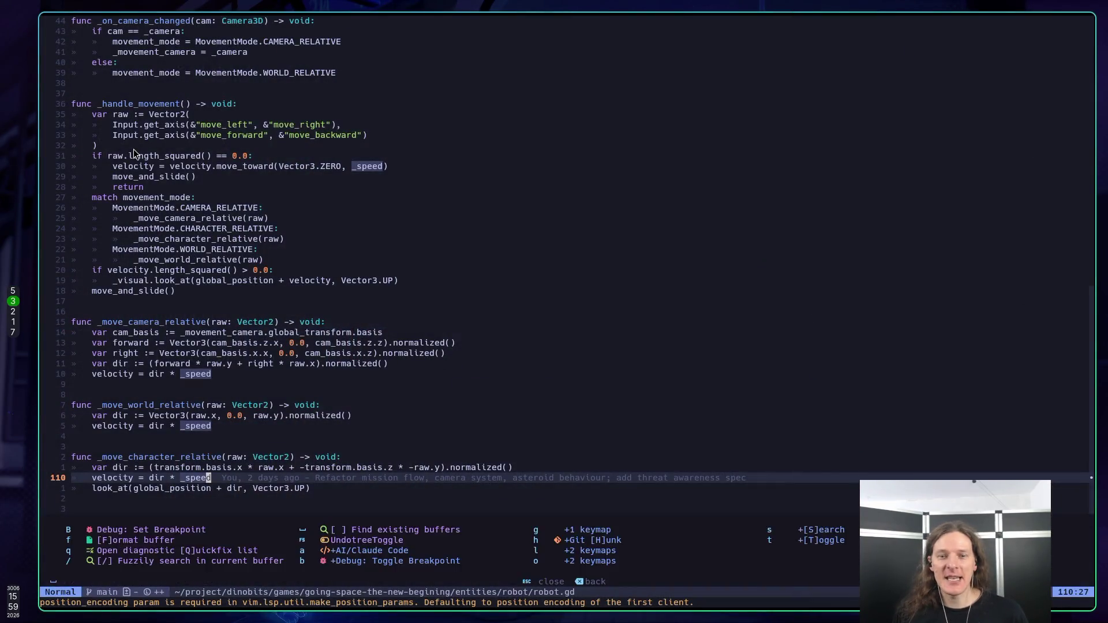
key(space)
text(sett)
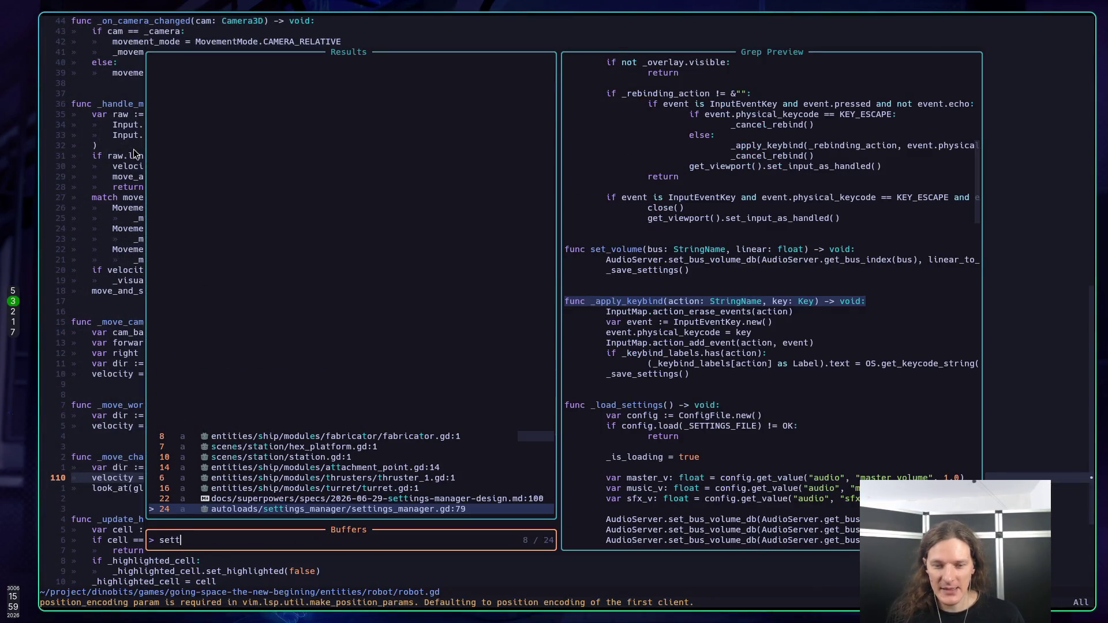
key(Return)
key(k)
key(k)
key(k)
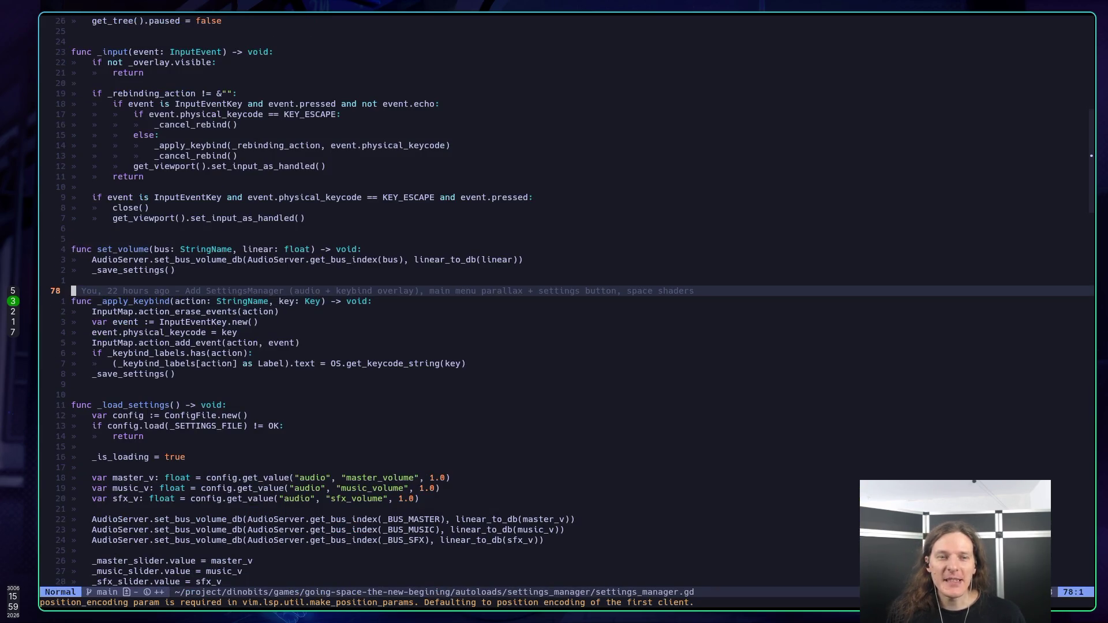
key(j)
key(j)
key(j)
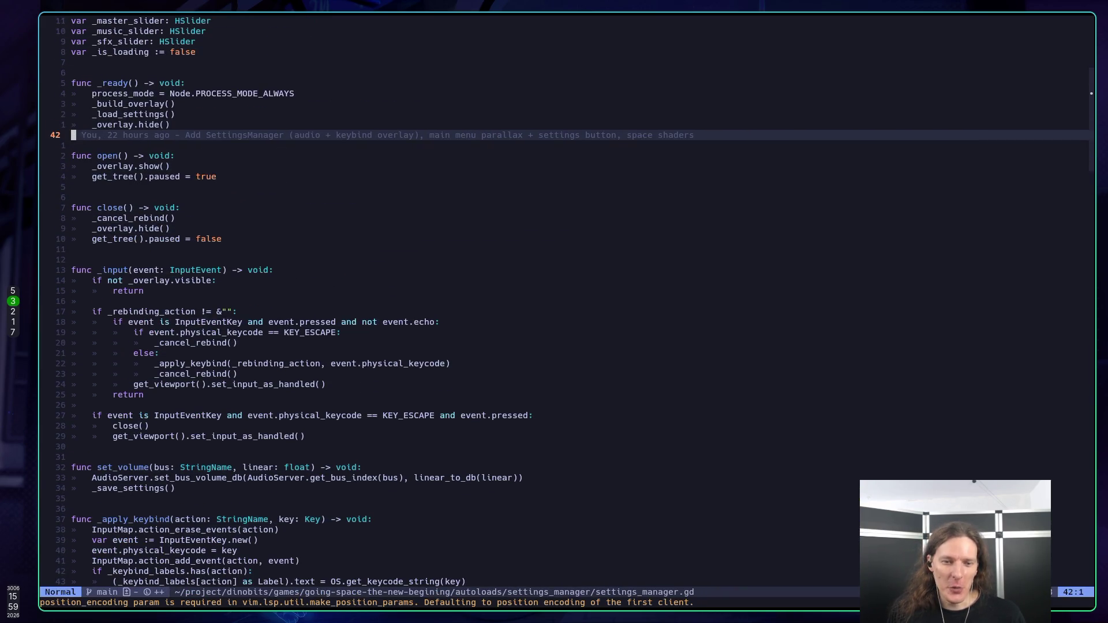
key(j)
key(j)
key(j)
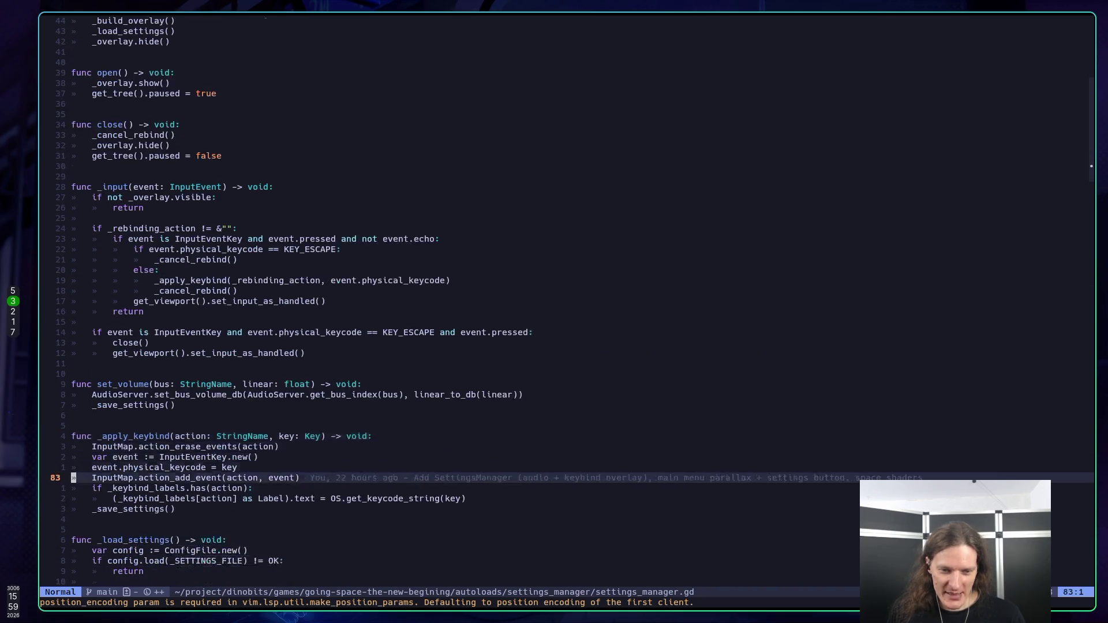
key(k)
key(k)
key(k)
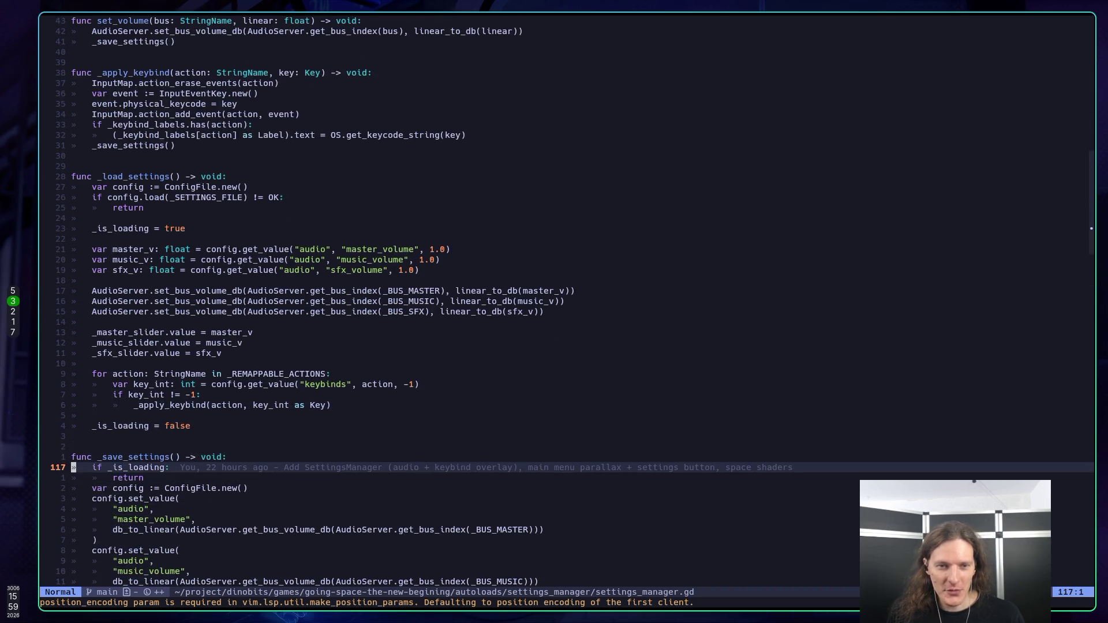
key(j)
key(j)
key(j)
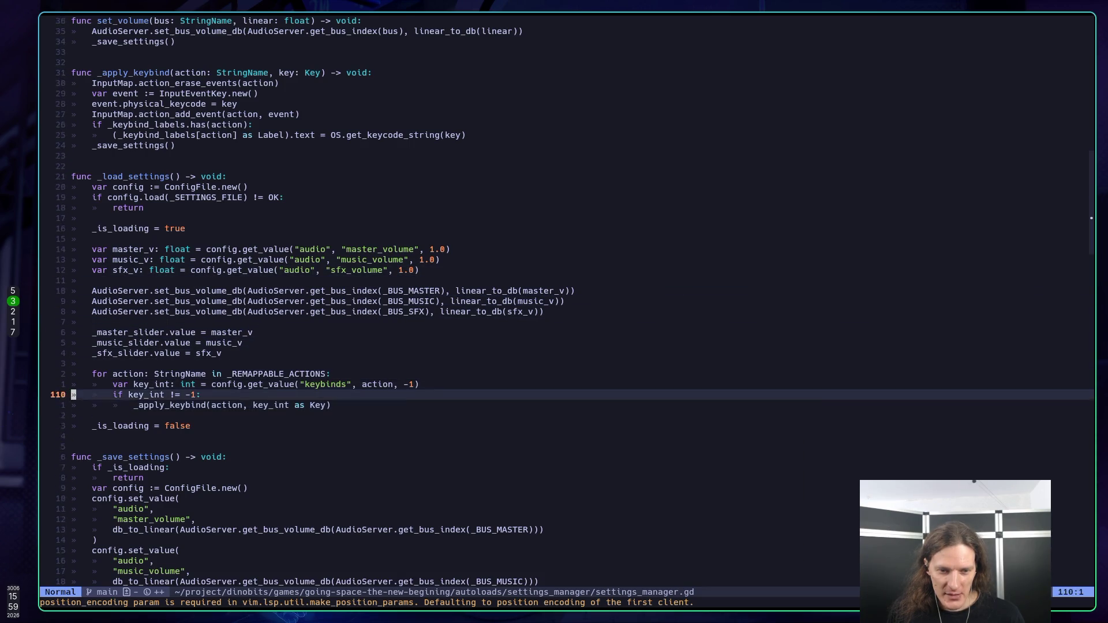
key(j)
key(j)
key(j)
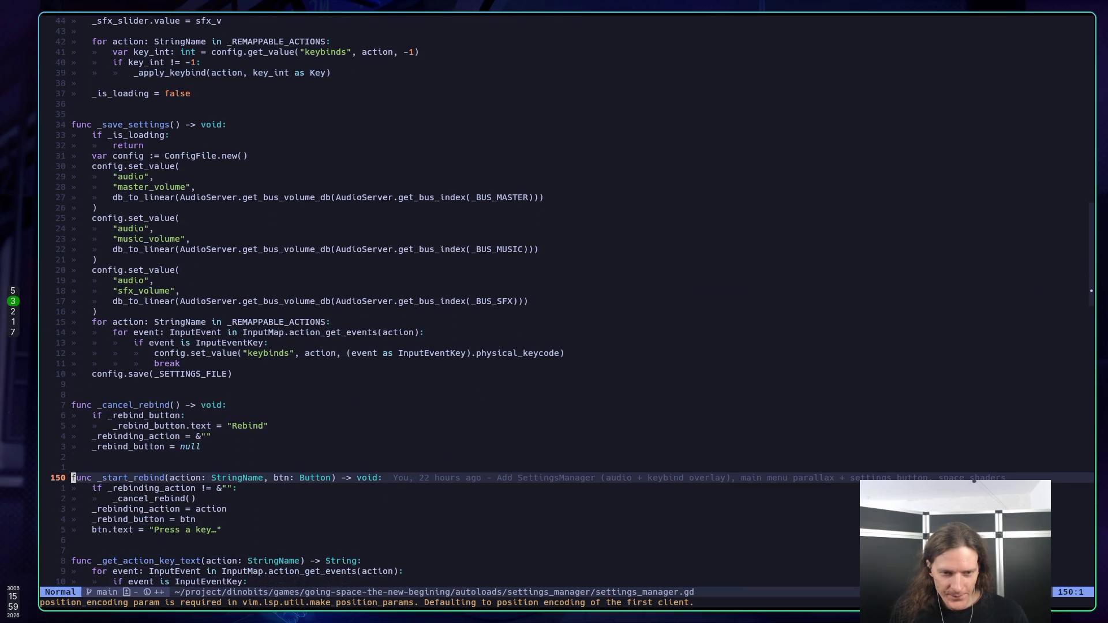
key(j)
key(j)
key(j)
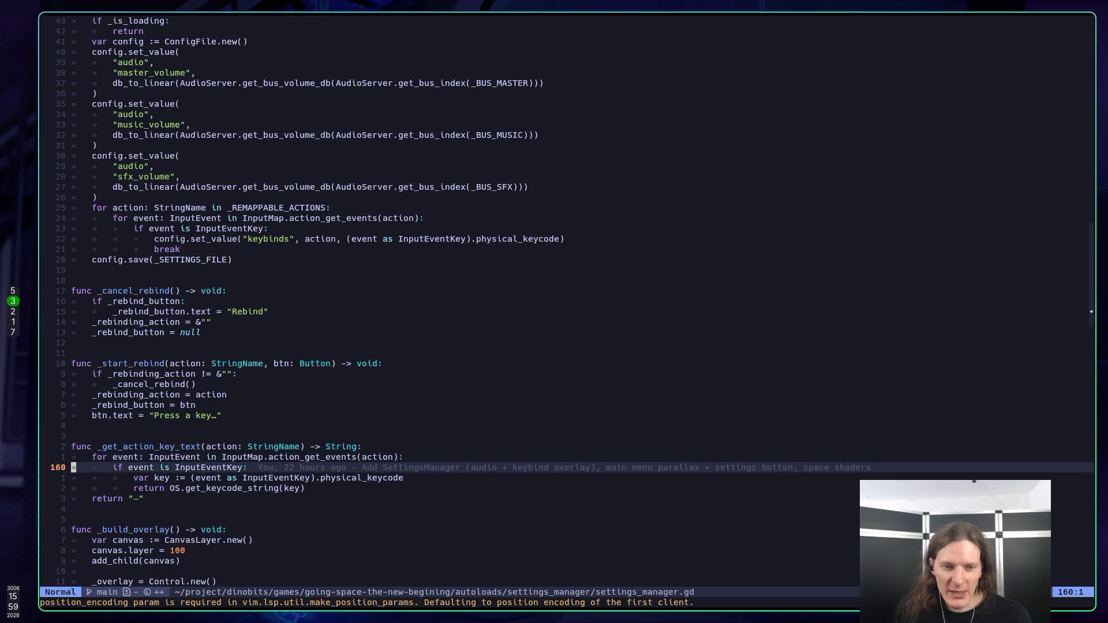
key(k)
key(k)
key(k)
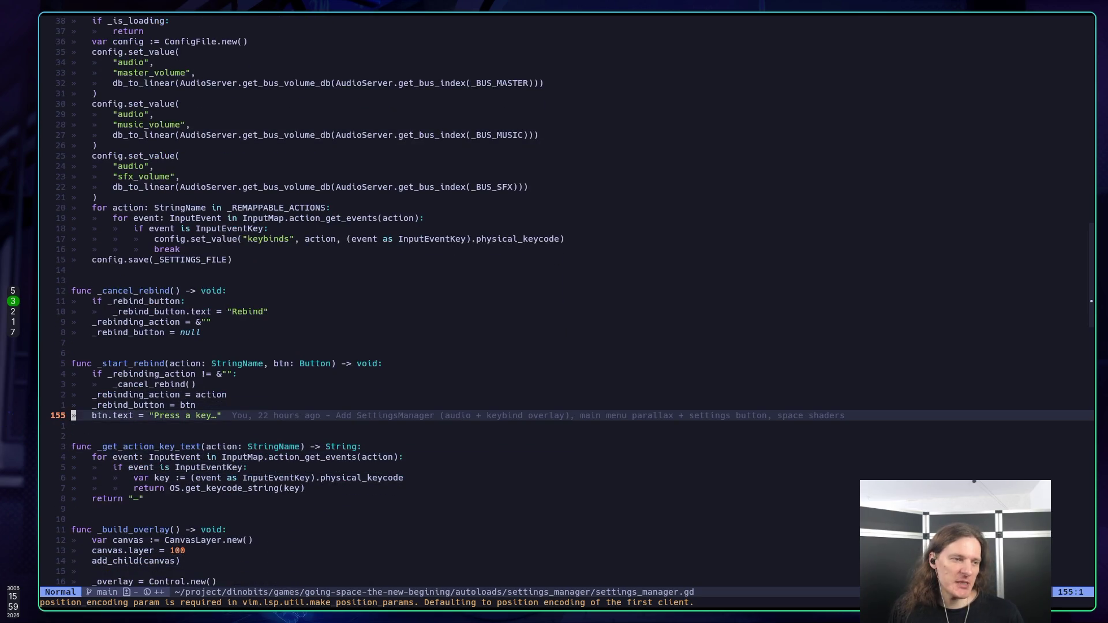
key(l)
key(l)
key(l)
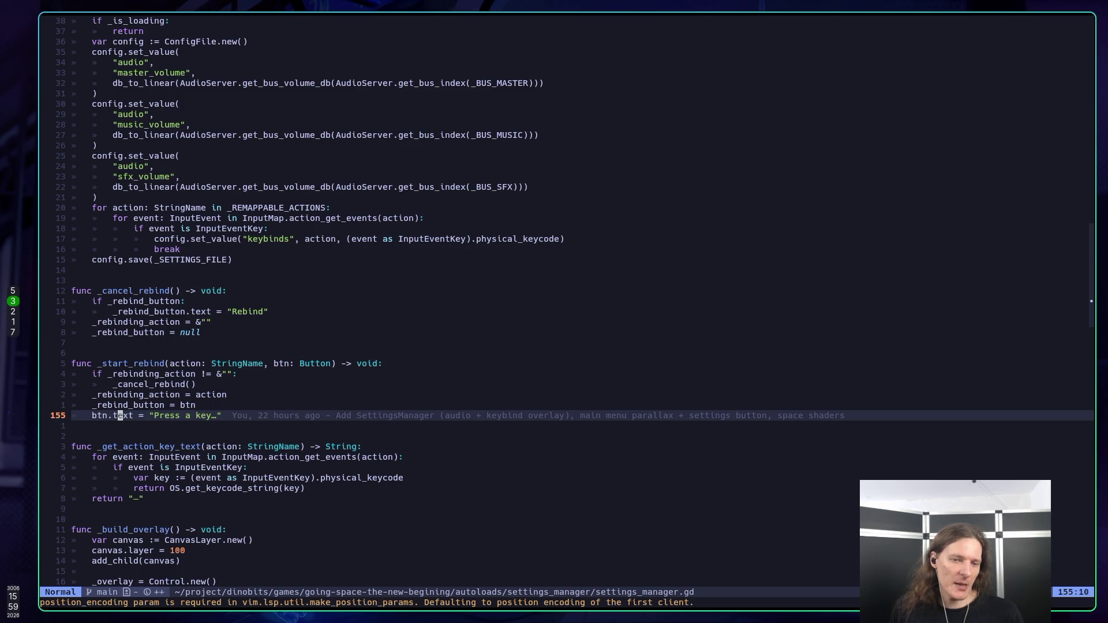
key(k)
key(k)
key(k)
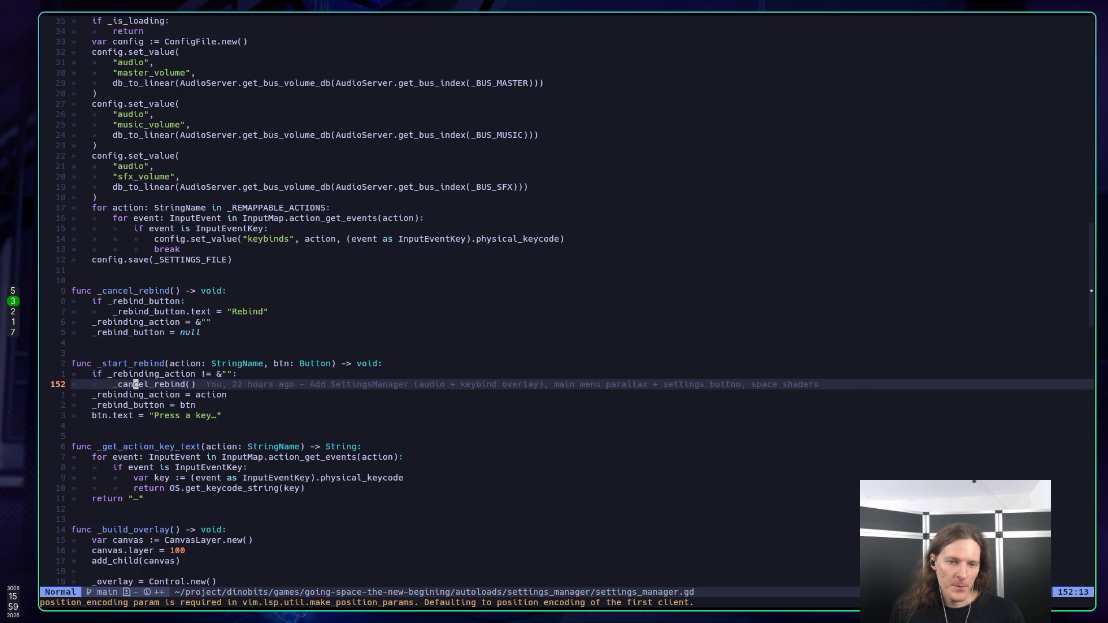
key(k)
key(k)
key(k)
key(w)
key(w)
key(w)
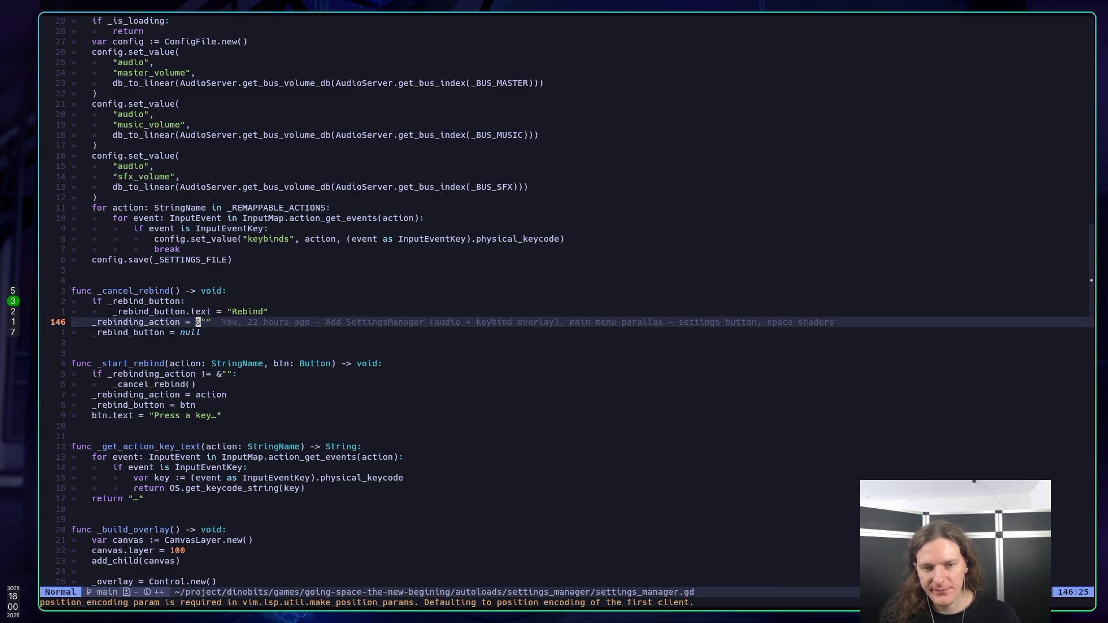
key(j)
key(j)
key(j)
key(j)
key(j)
key(j)
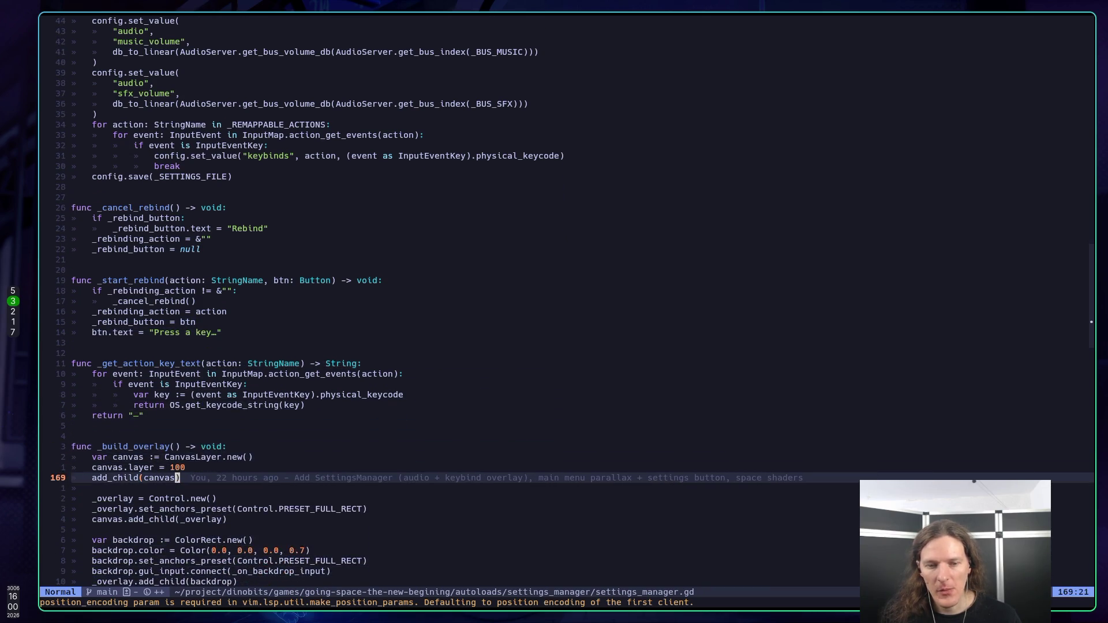
Step: Read settings_manager.gd's _build_overlay code from the backdrop anchors down to the Settings header
key(k)
key(k)
key(k)
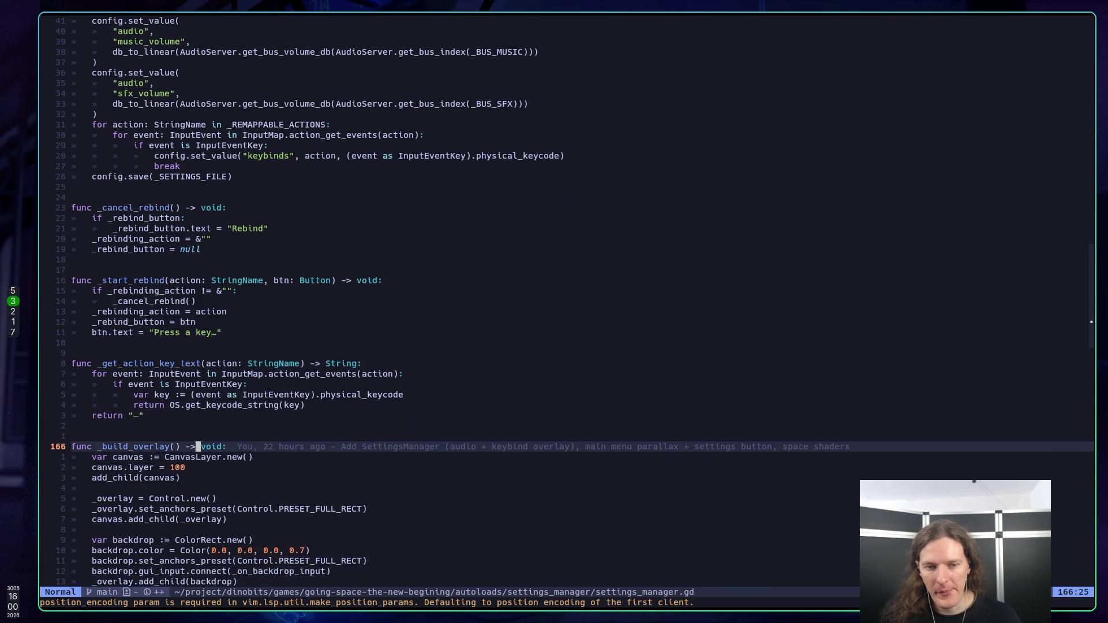
key(k)
key(k)
key(k)
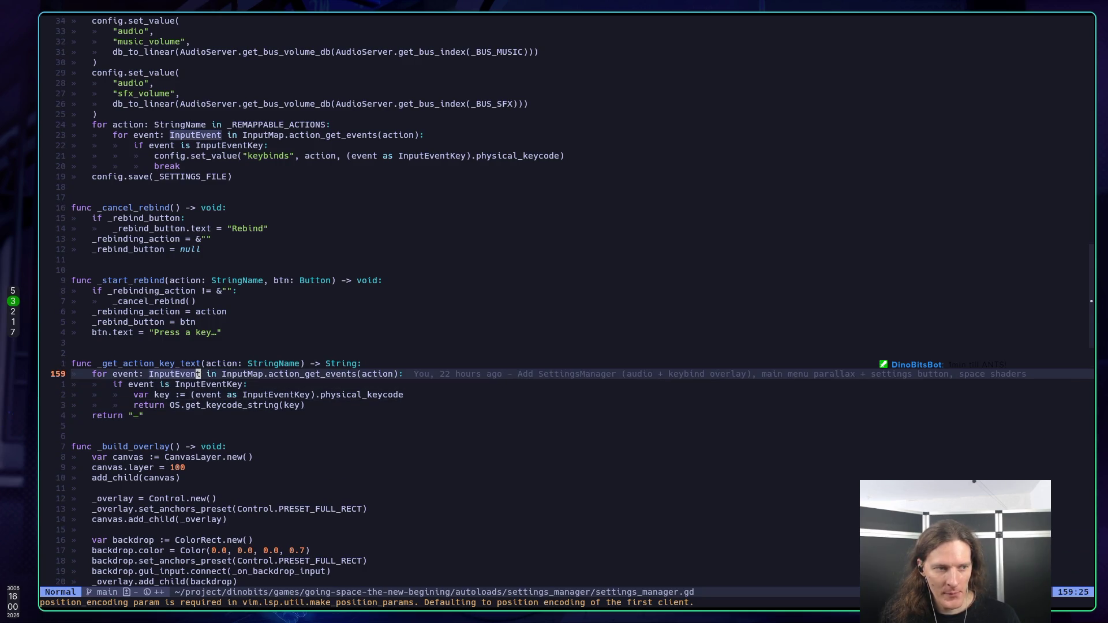
key(j)
key(j)
key(j)
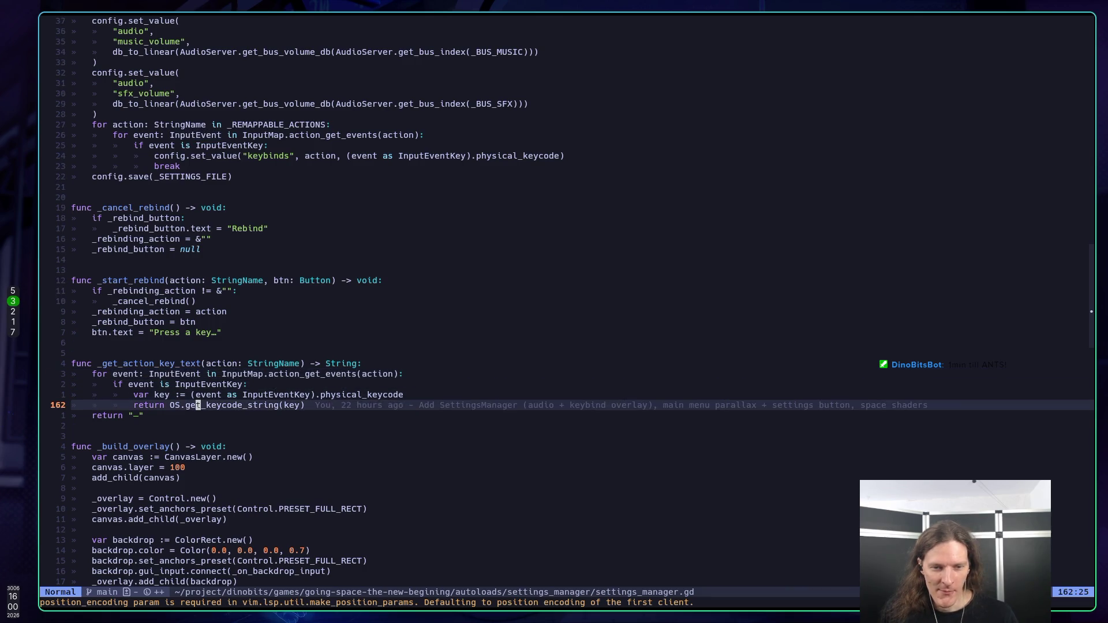
key(j)
key(j)
key(j)
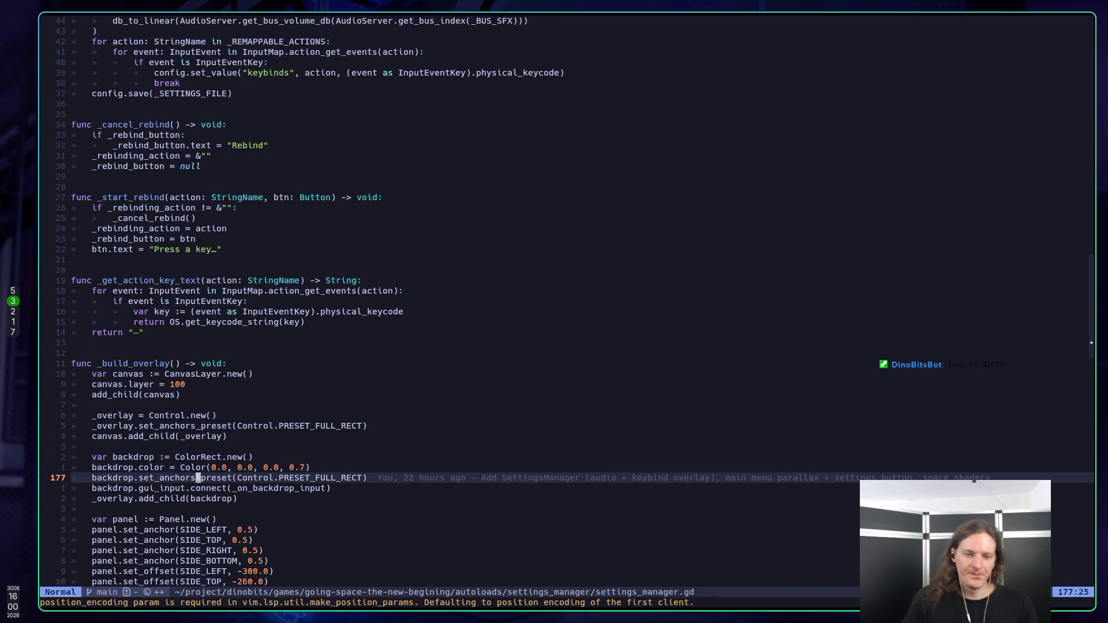
key(k)
key(k)
key(k)
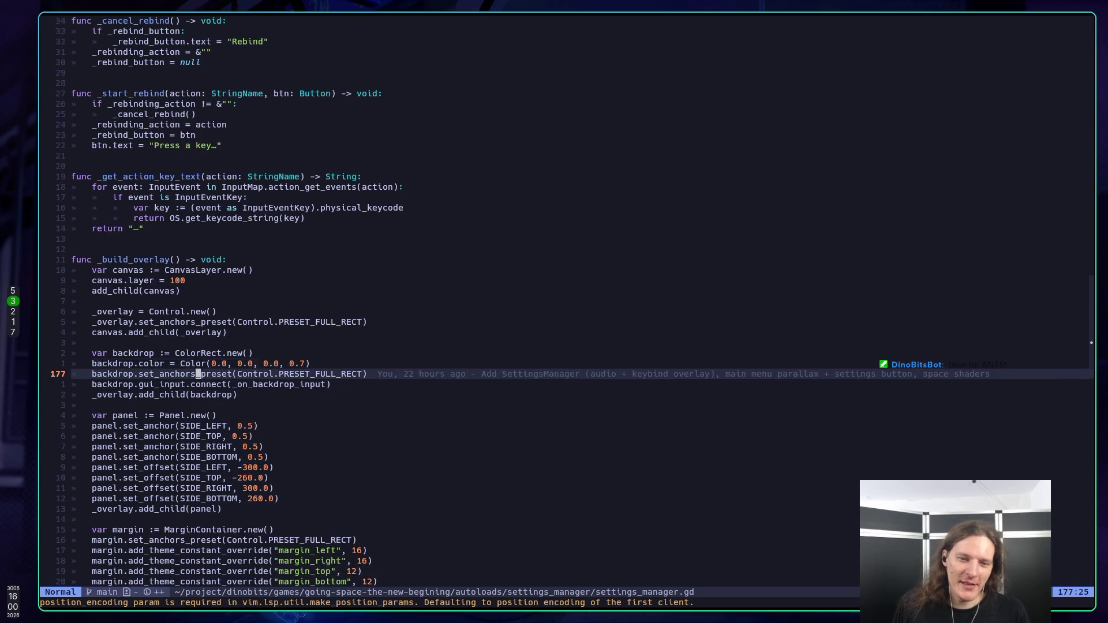
key(k)
key(k)
key(h)
key(j)
key(j)
key(j)
key(j)
key(j)
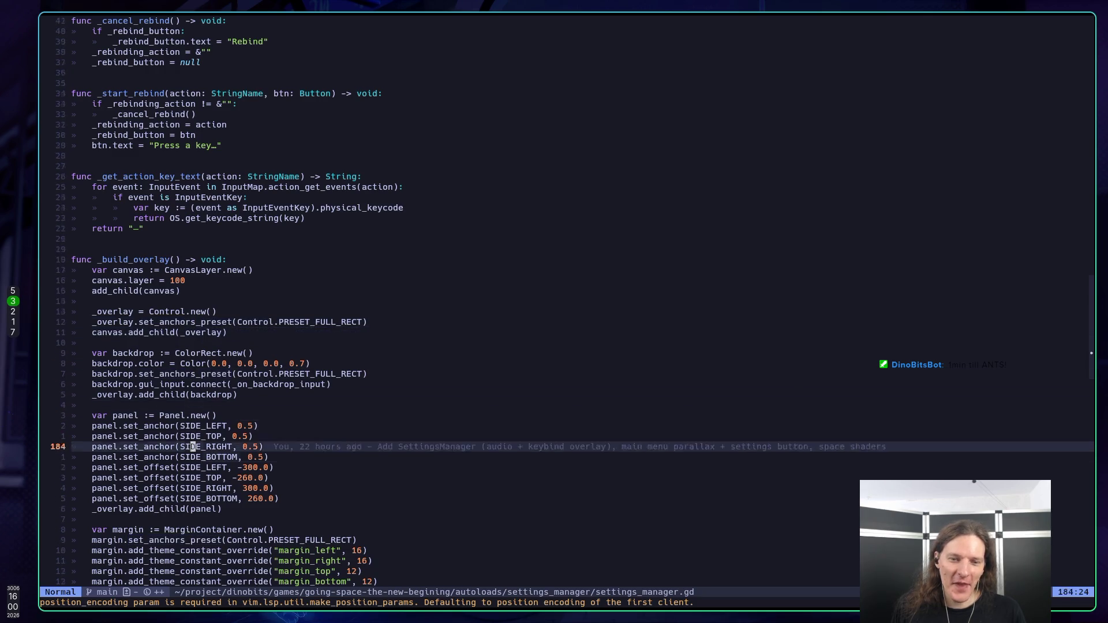
key(j)
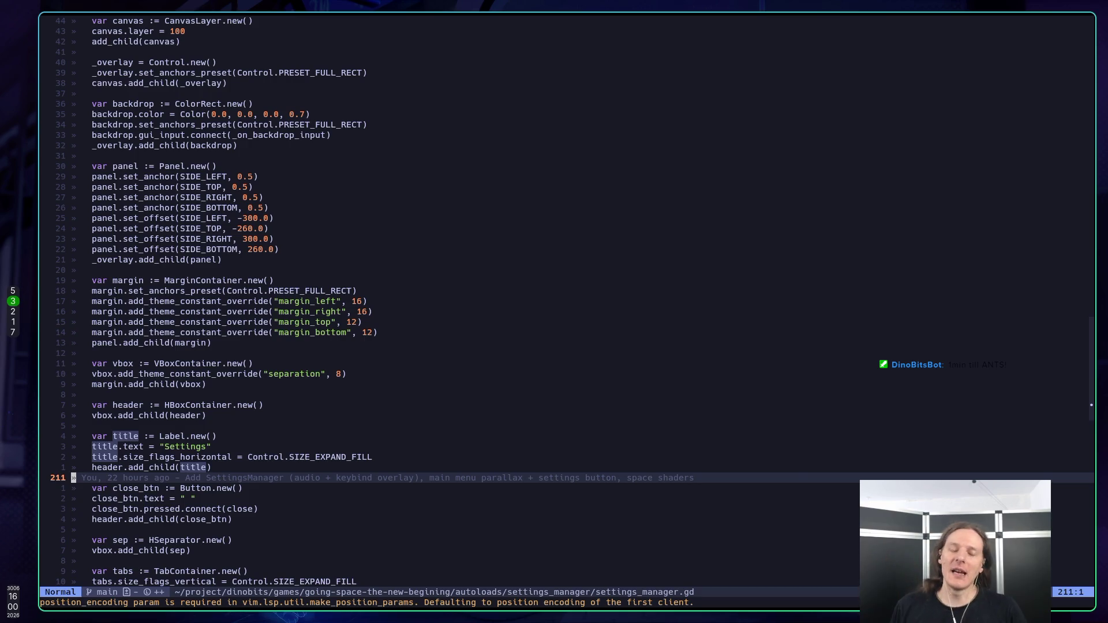
Step: Check the itch.io page and Twitch Stream Manager in Firefox, then return to the Godot editor
key(super+2)
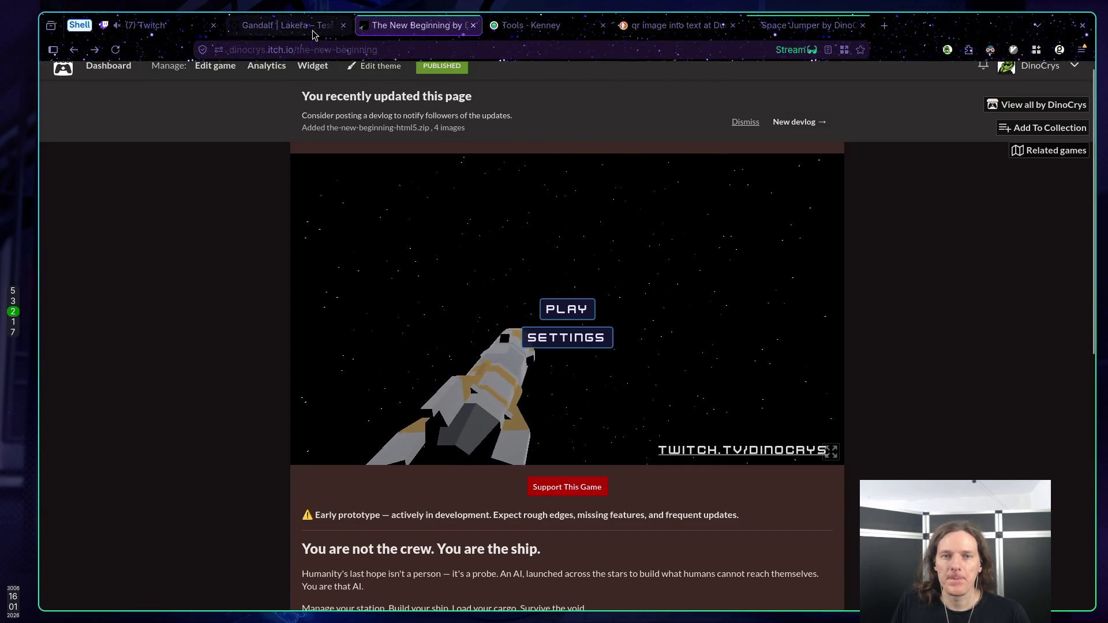
click(164, 26)
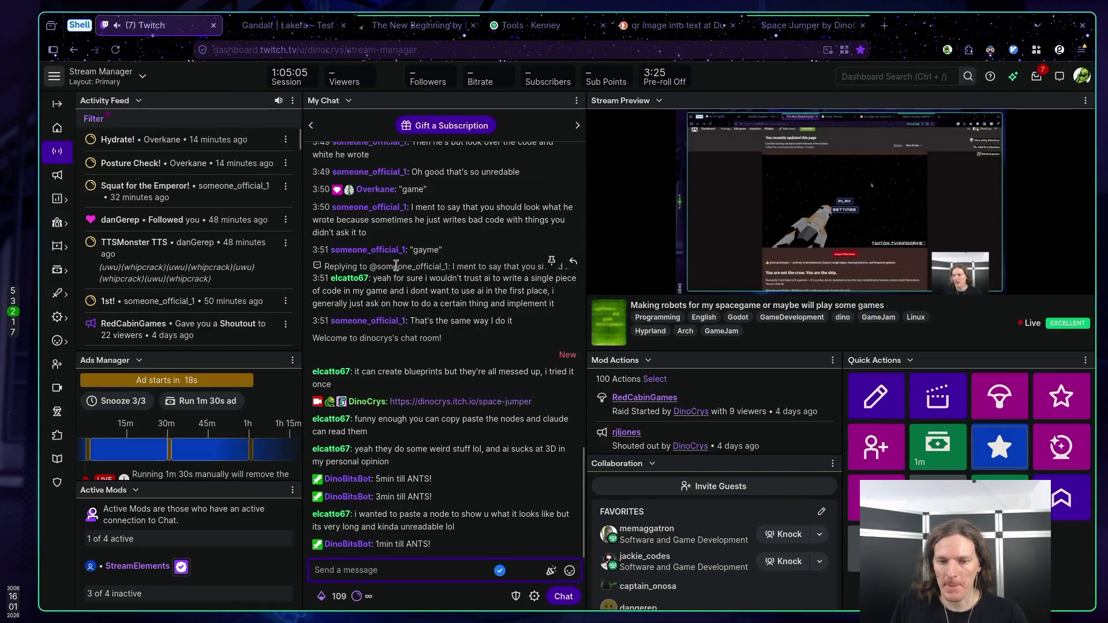
key(super+3)
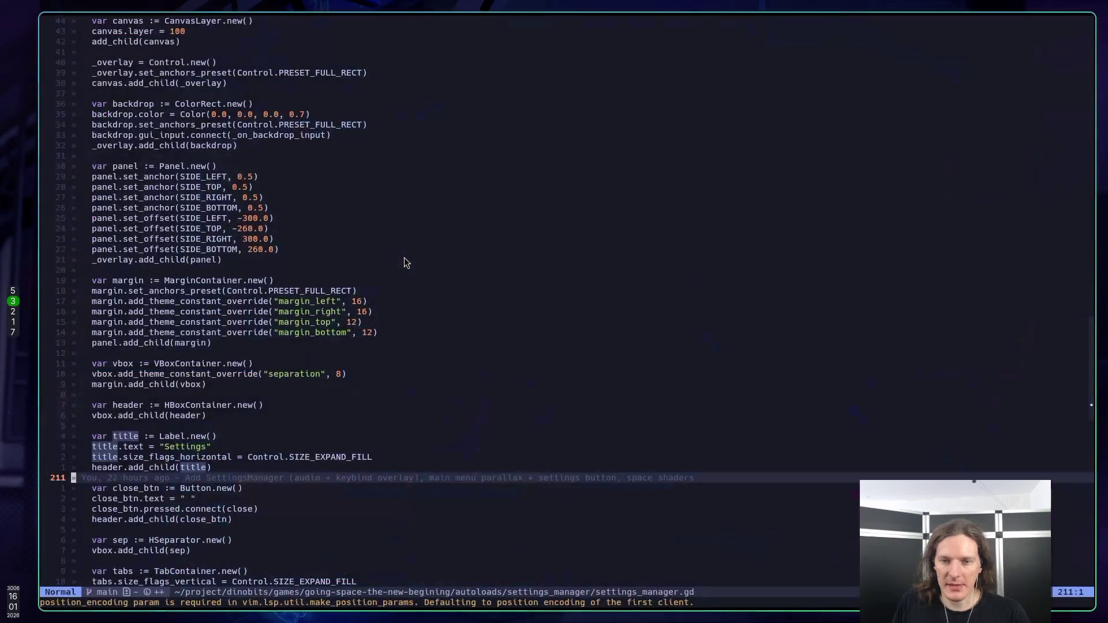
key(super+5)
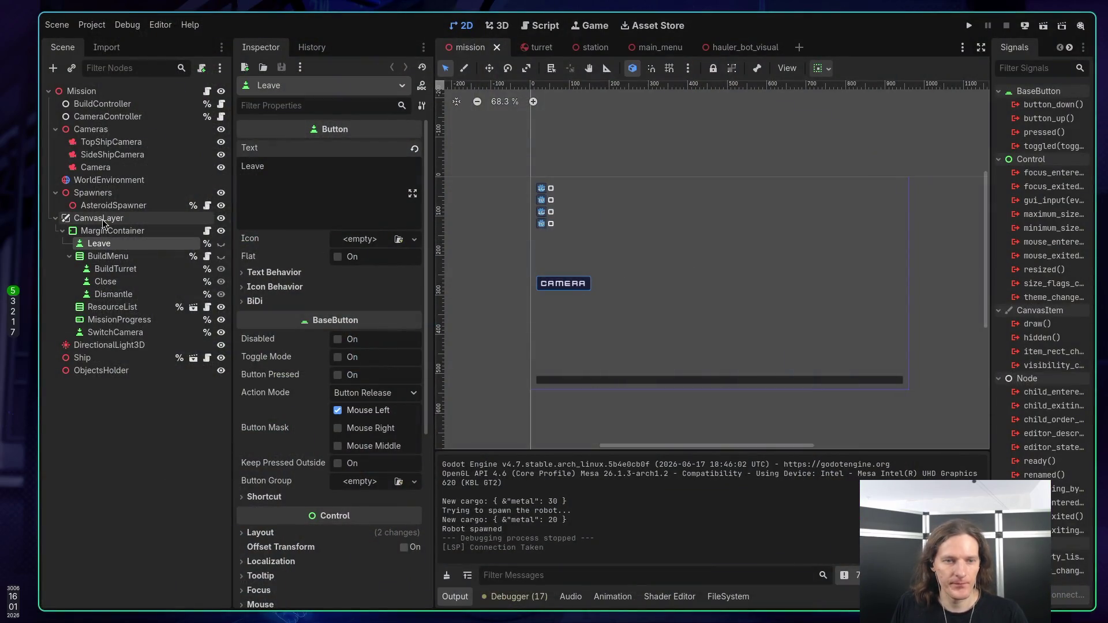
Step: Show then hide the Leave button via its Scene dock eye icon, then switch to the browser
scroll(888, 289, down, 2)
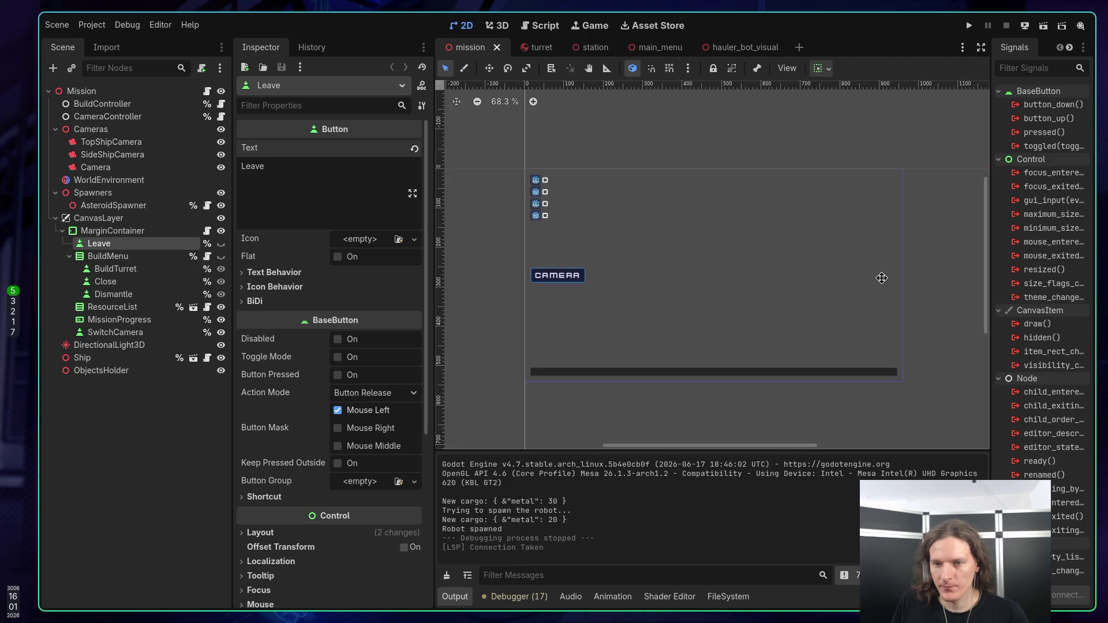
click(221, 244)
click(222, 244)
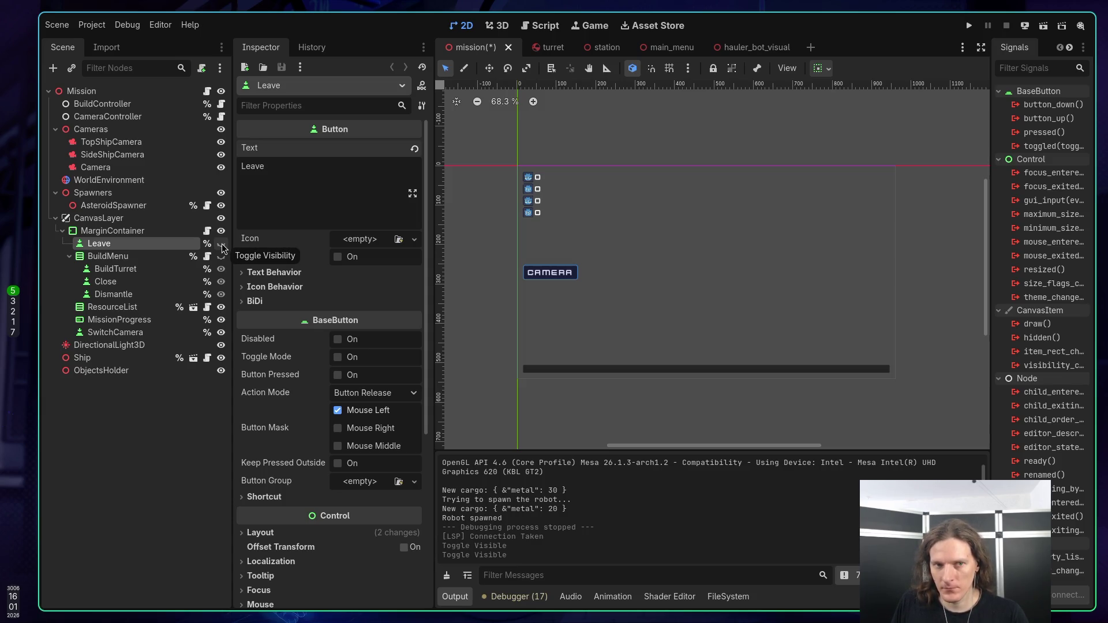
key(super+3)
key(super+2)
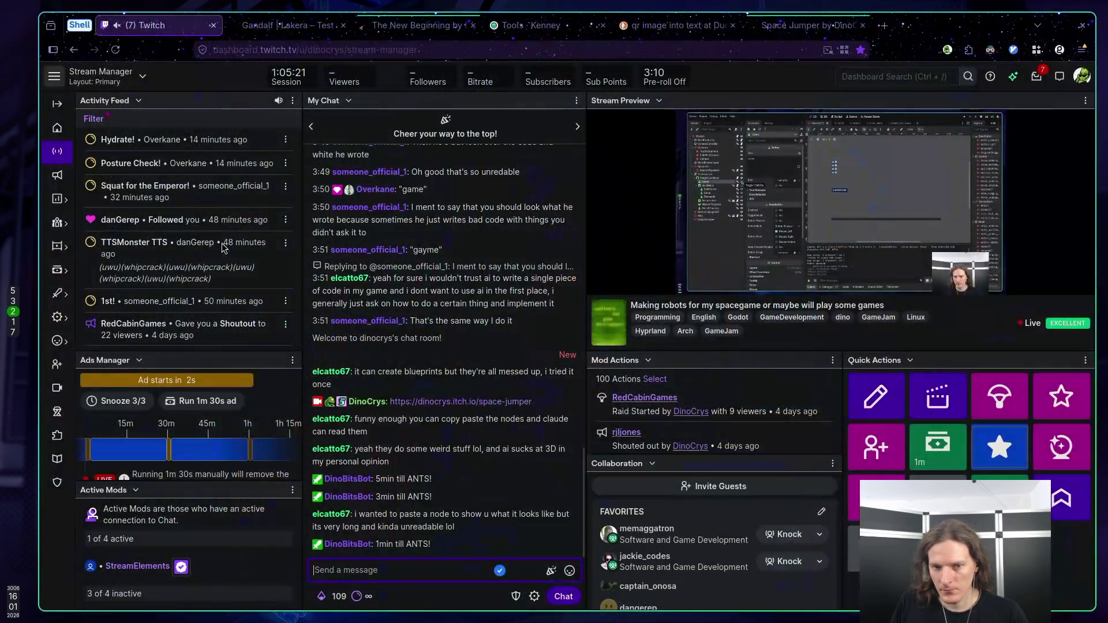
Step: Return to settings_manager.gd in Neovim and search for the _input function
key(super+1)
key(super+2)
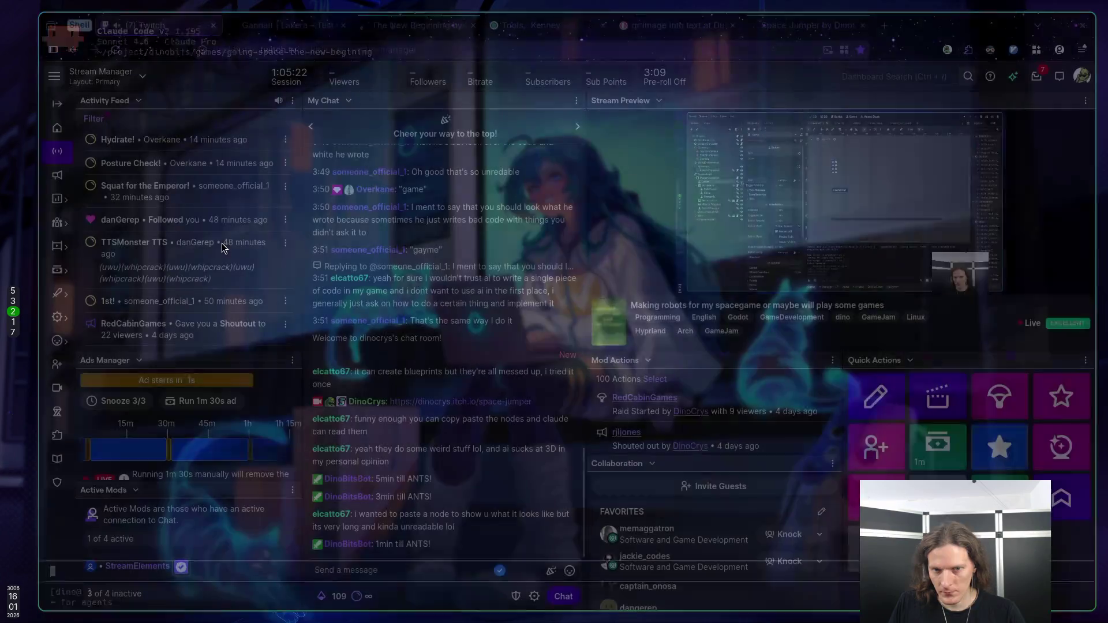
key(super+3)
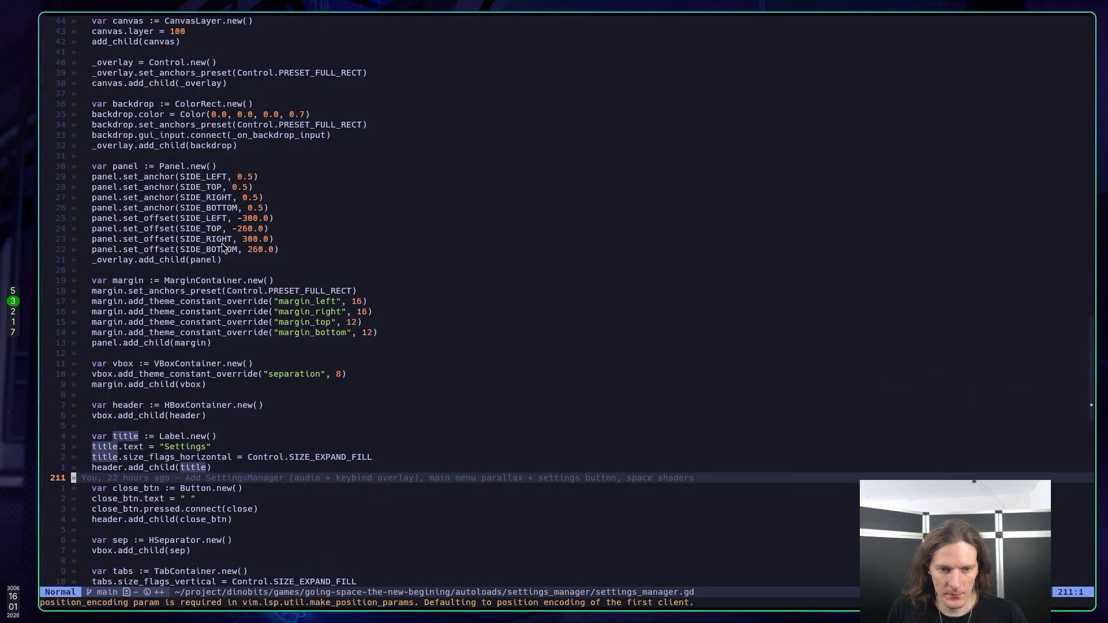
key(k)
key(k)
key(slash)
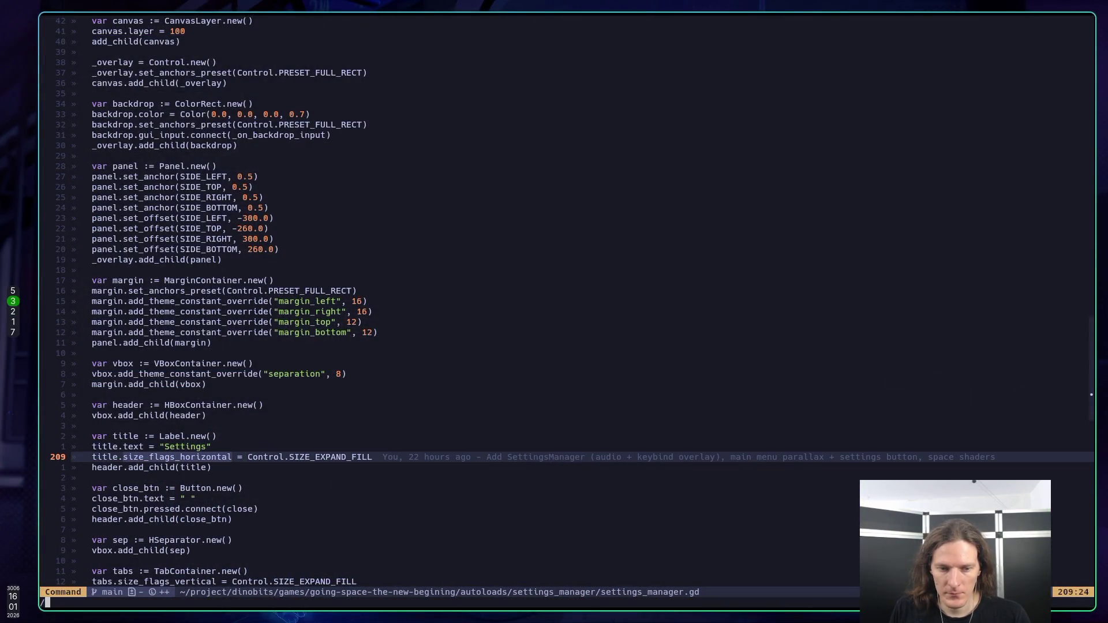
text(input)
key(Return)
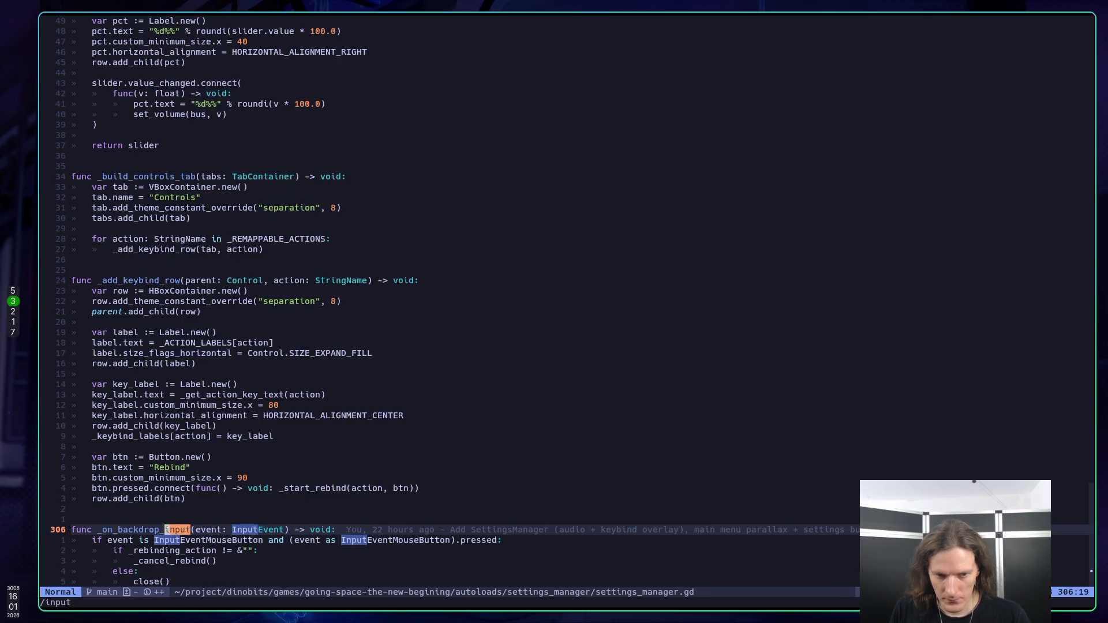
key(n)
key(n)
key(n)
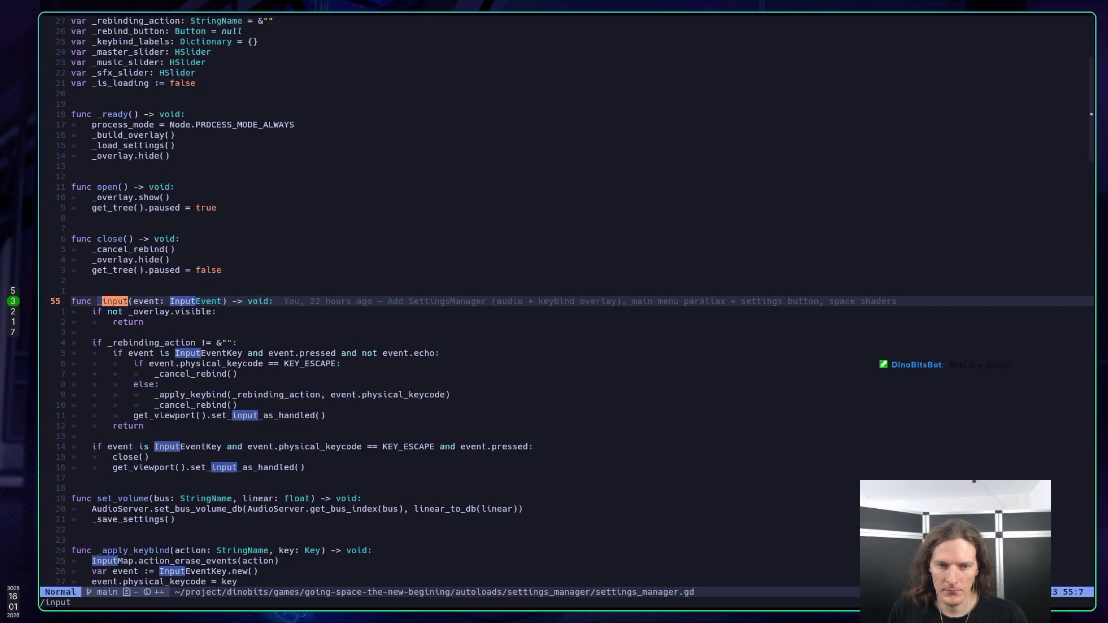
Step: Open a new line after _input and begin typing a 'func _un' header
key(j)
key(j)
key(j)
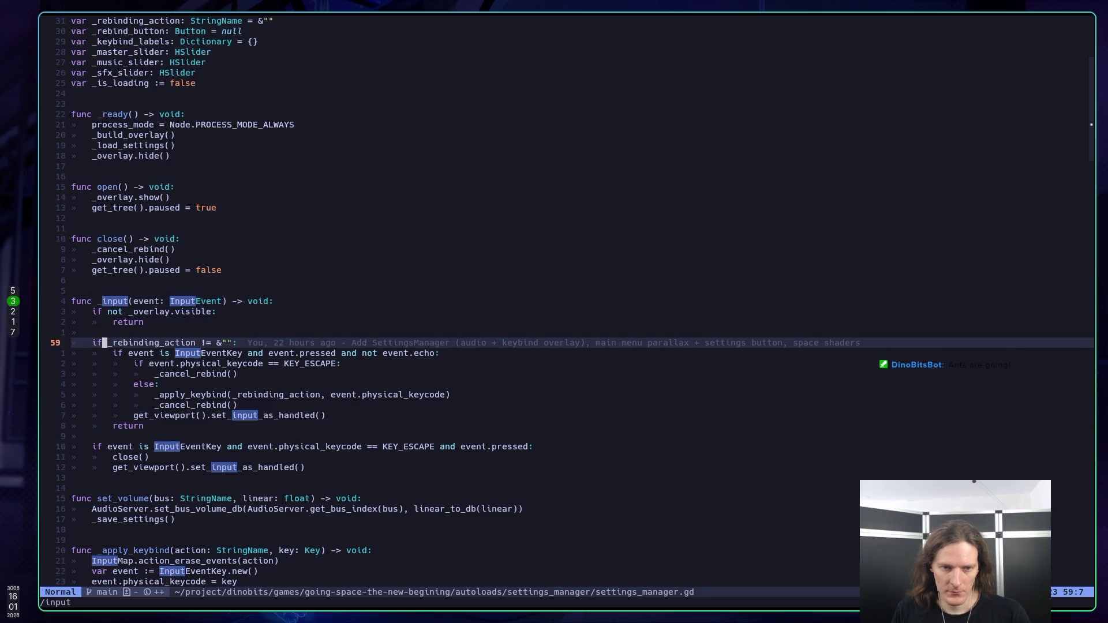
key(j)
key(j)
key(j)
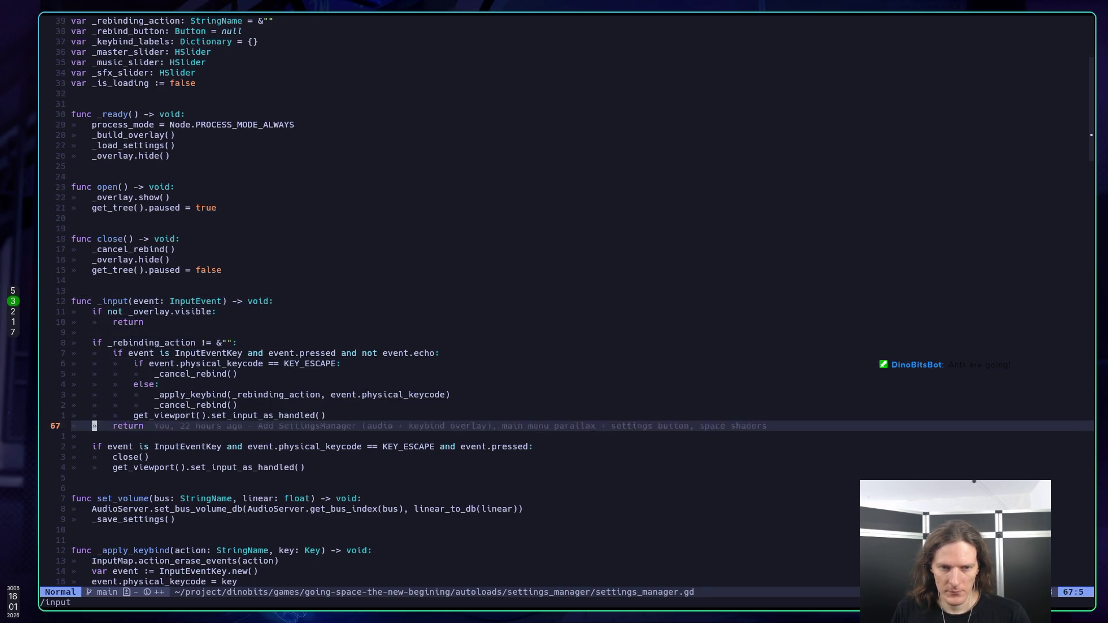
key(k)
key(k)
key(k)
key(l)
key(l)
key(k)
key(k)
key(k)
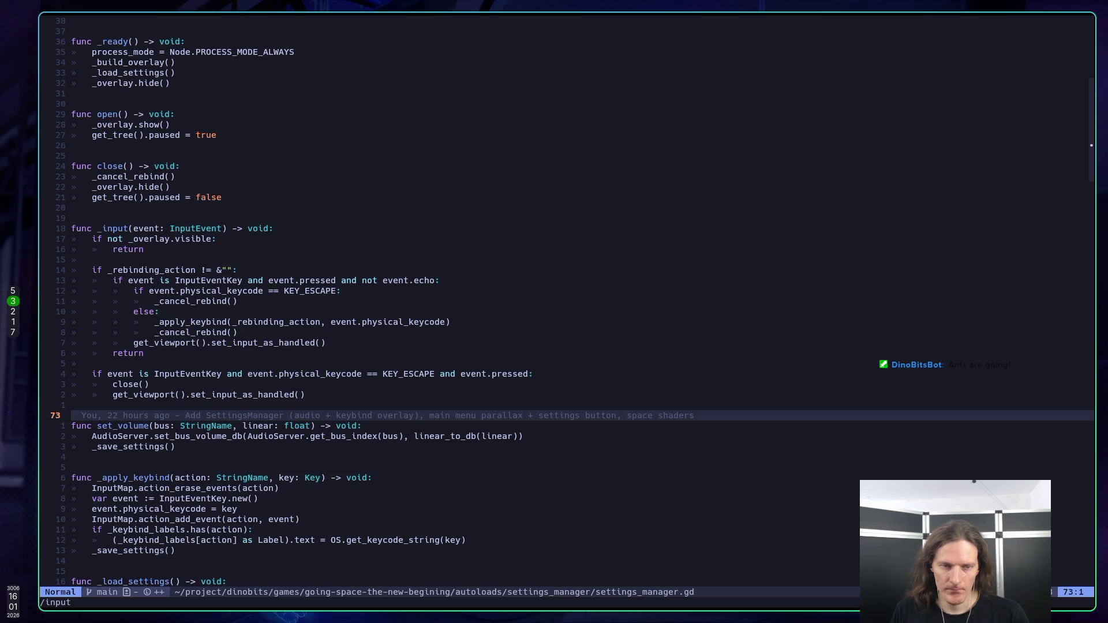
text(Ofunc _un)
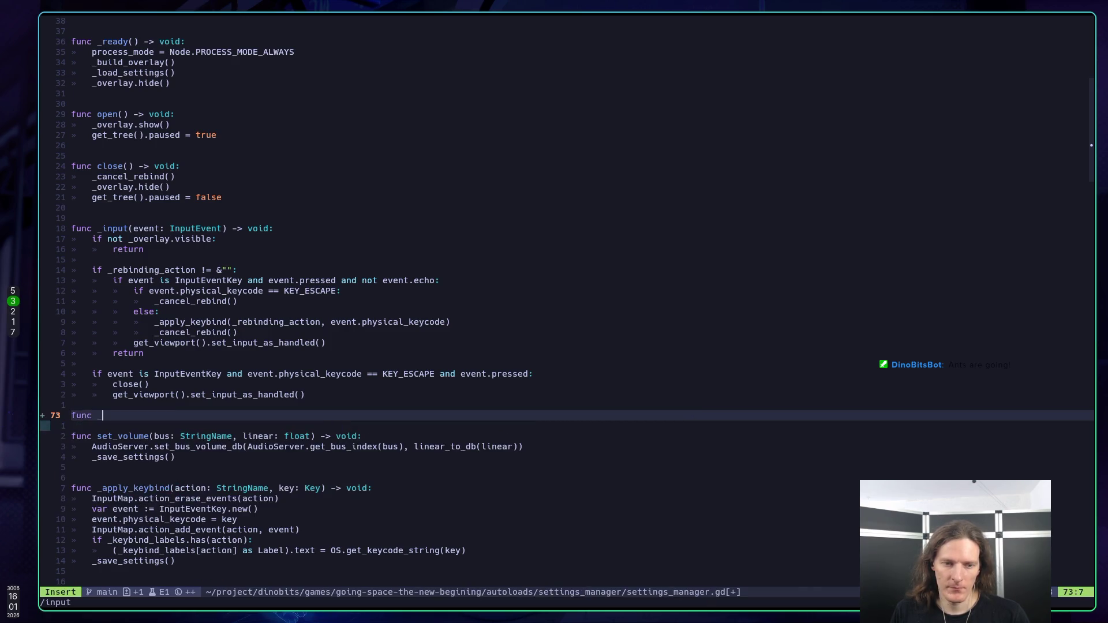
Step: Write func _unhandled_input with an is_action_pressed("ui_cancel") check and a placeholder pass
key(Tab)
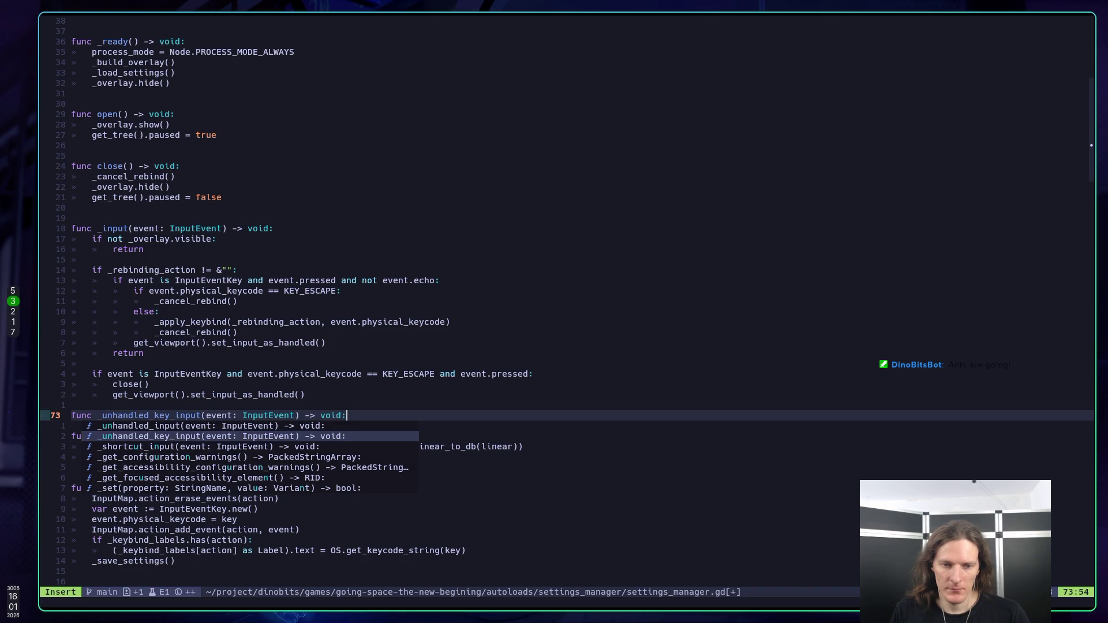
key(Return)
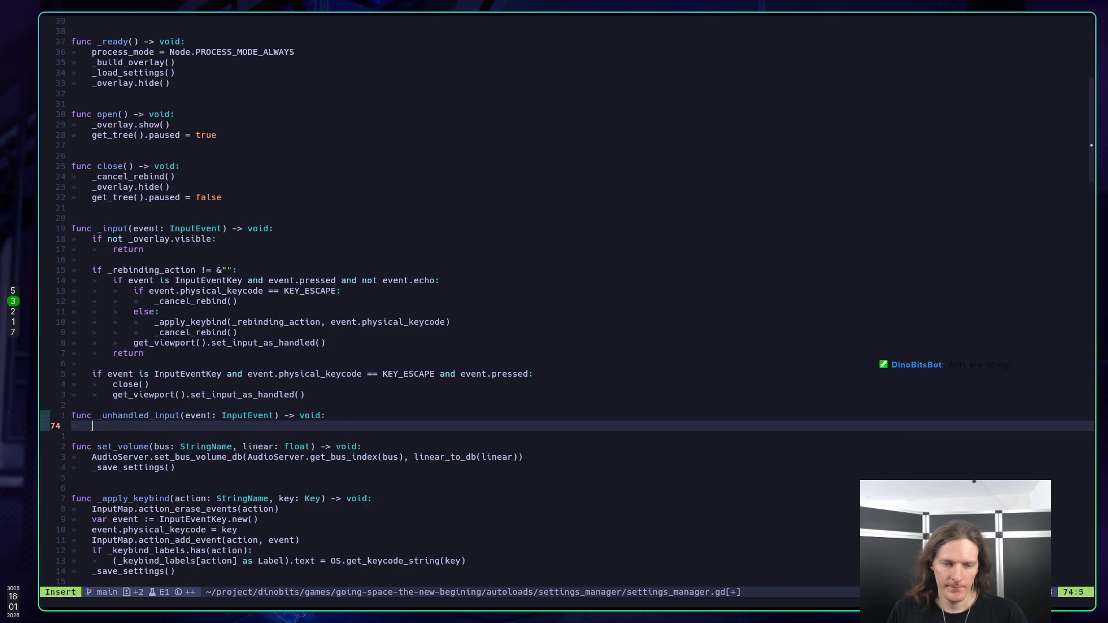
text(ifevent.is_ac)
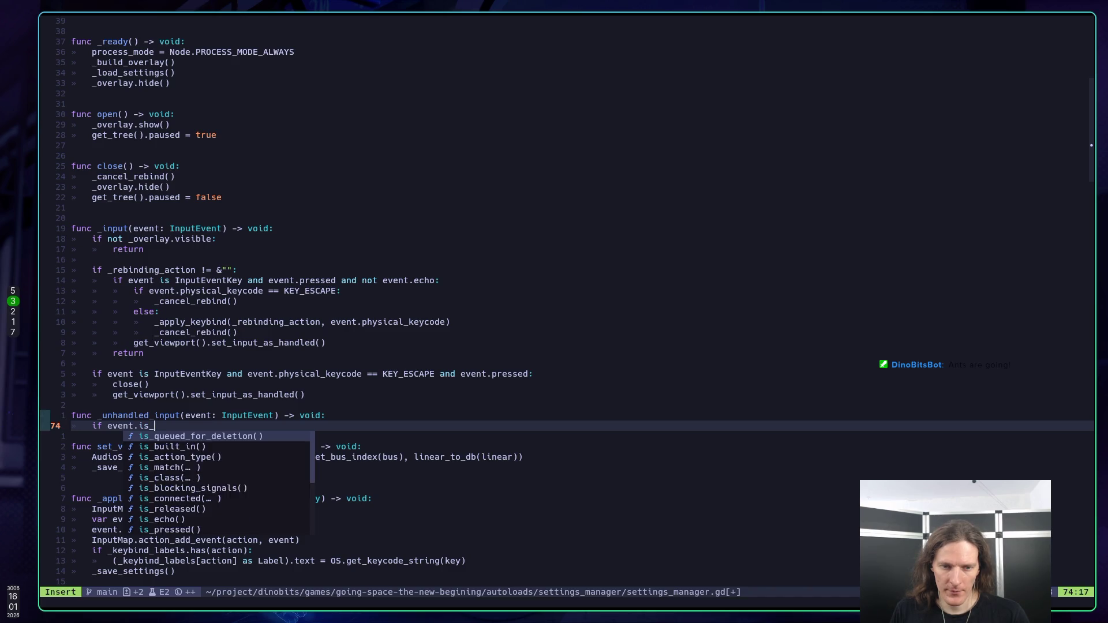
key(Tab)
key(Tab)
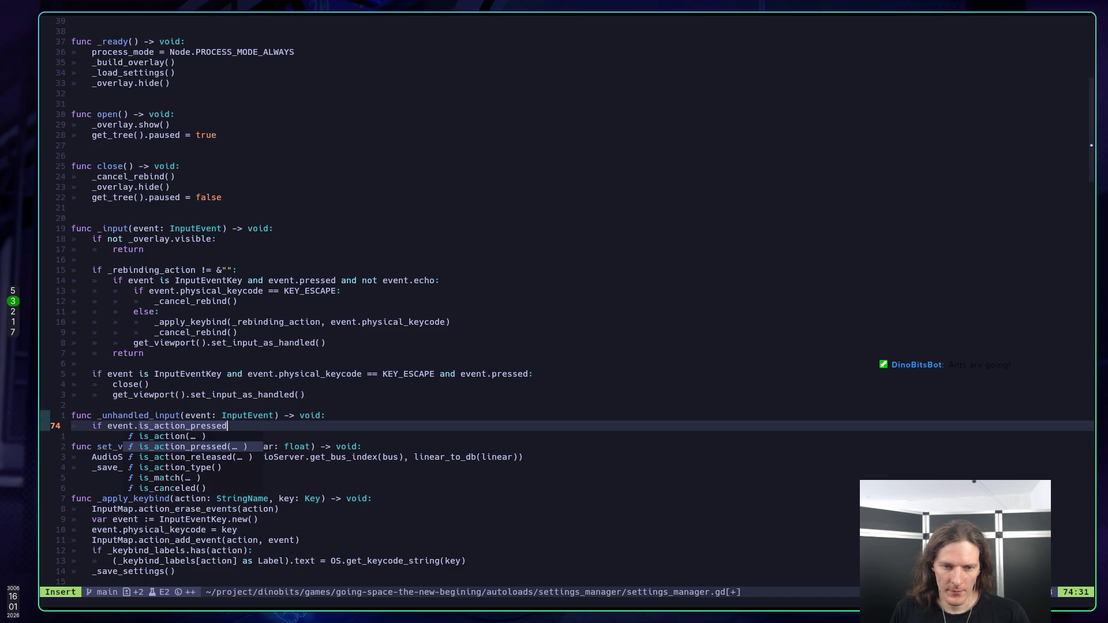
text((")
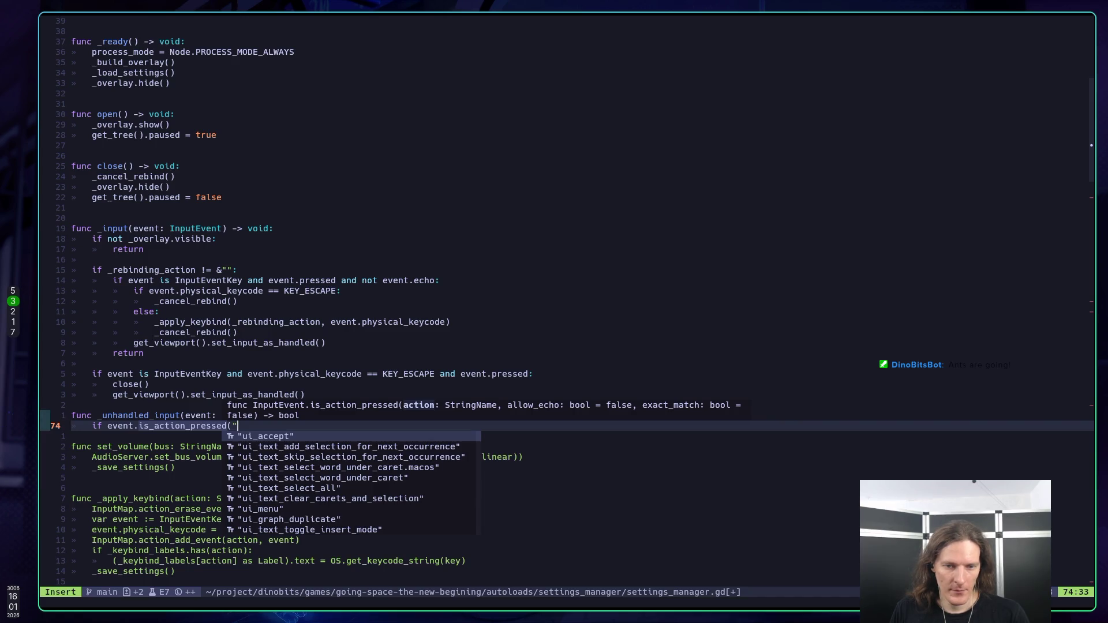
text(ui_ca)
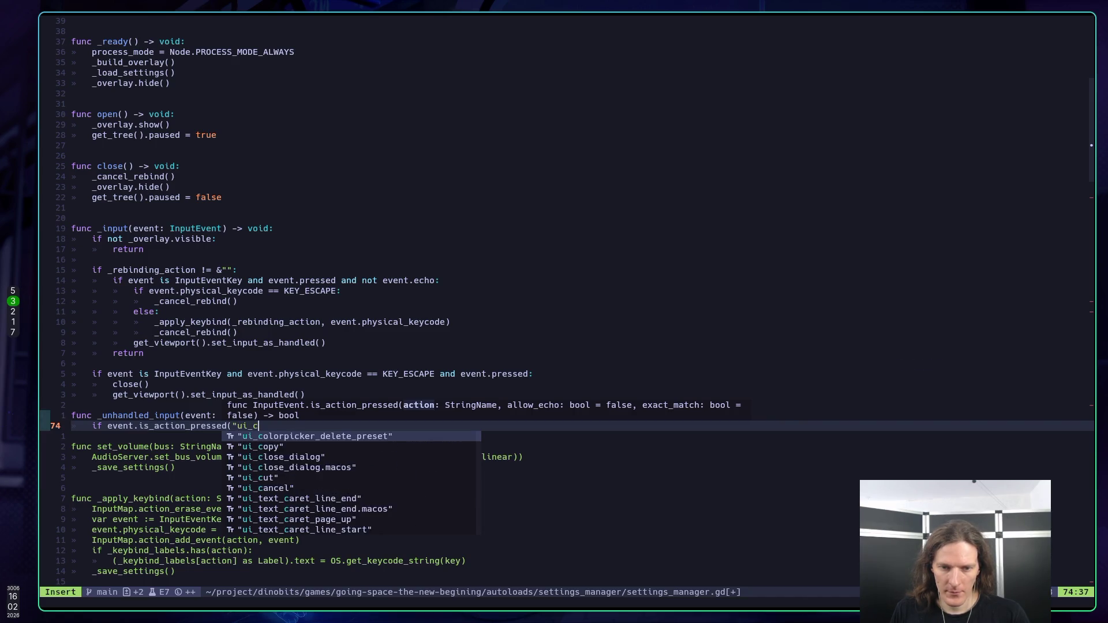
key(Tab)
text():)
key(Return)
text(pass)
key(Escape)
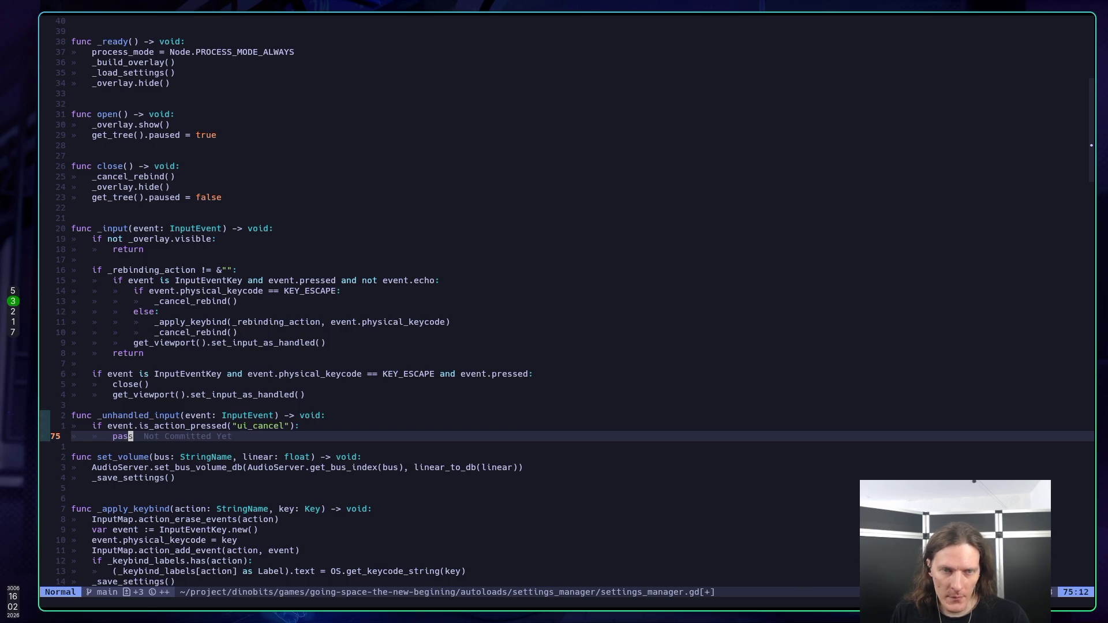
Step: Replace the placeholder pass with an open() call and save the script with :w
text(Oif)
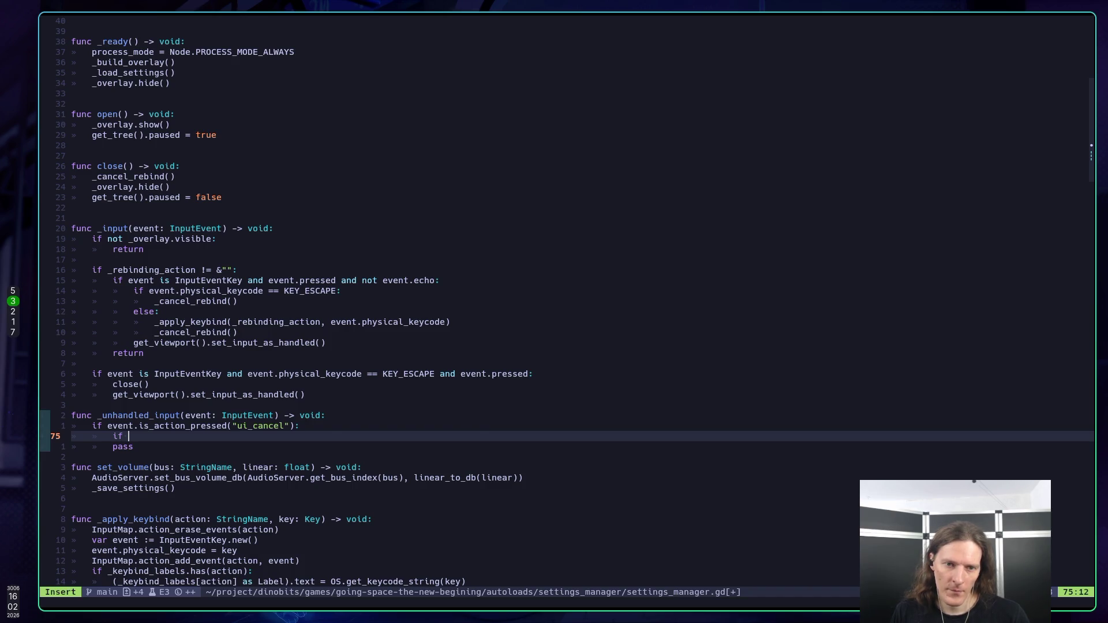
key(Escape)
key(a)
key(BackSpace)
key(BackSpace)
key(BackSpace)
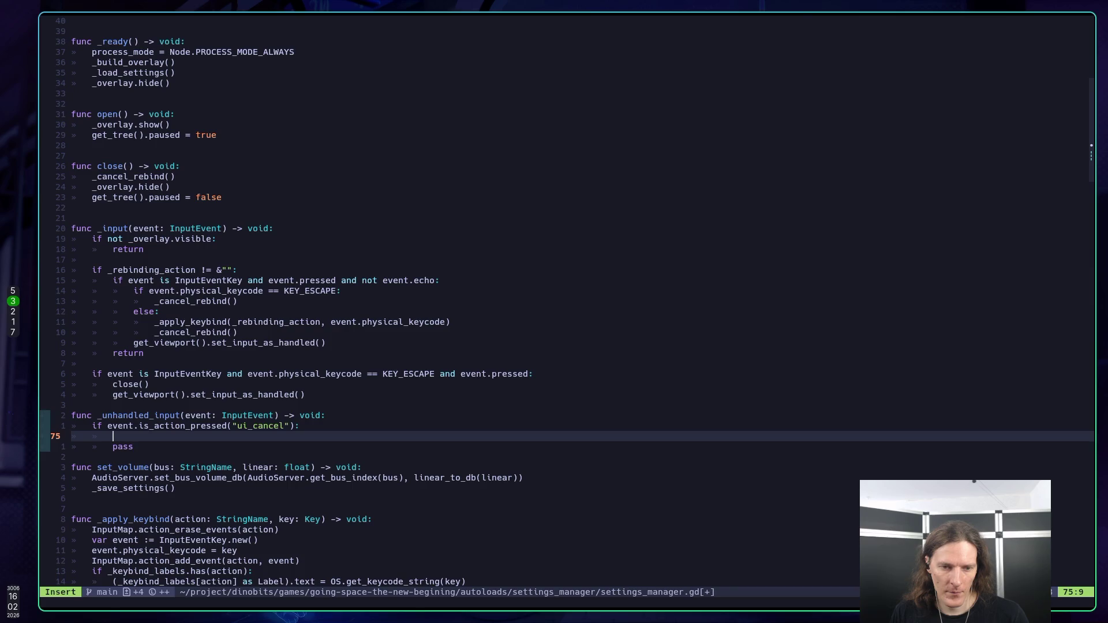
text(op)
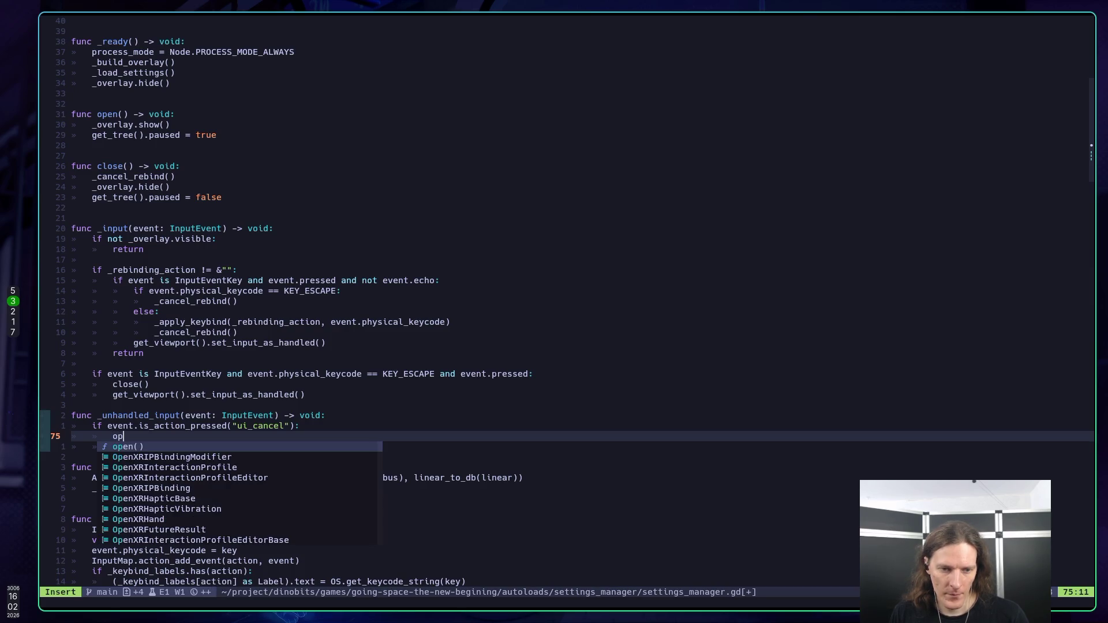
key(Return)
key(Escape)
key(j)
key(d)
key(d)
text(:w)
key(Return)
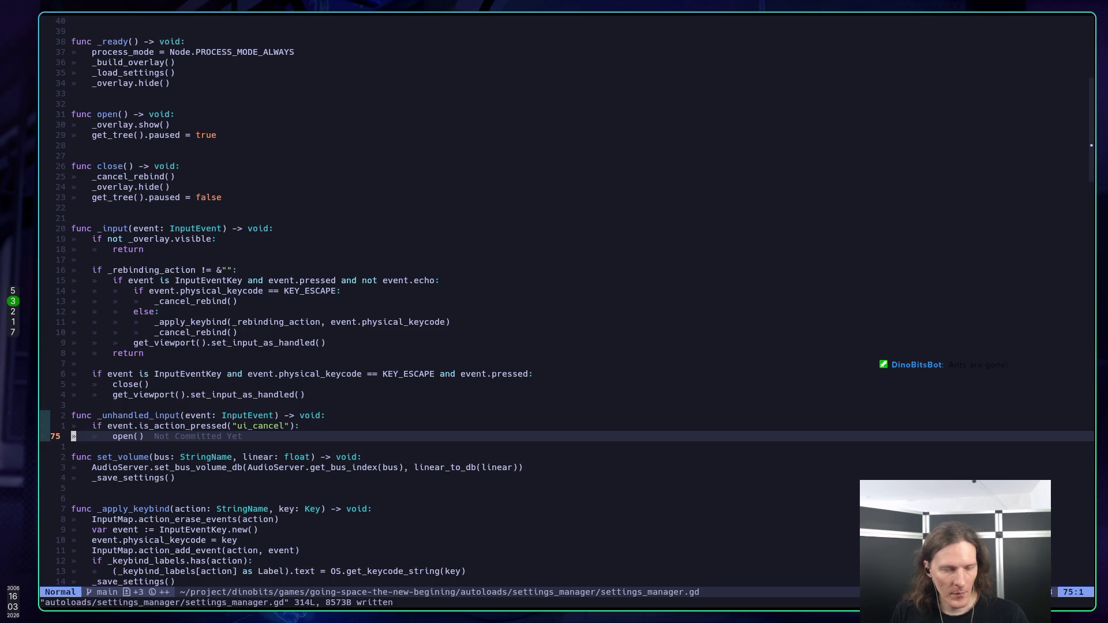
Step: Review the nearby Escape handling, then launch the game from Godot with F5
key(k)
key(k)
key(k)
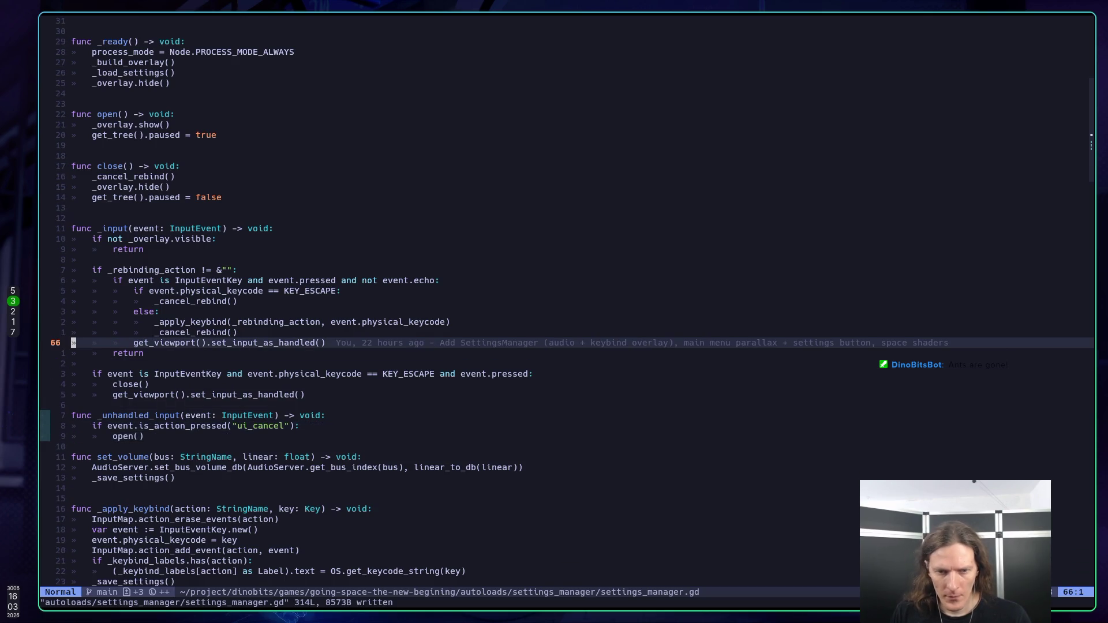
key(k)
key(j)
key(j)
key(j)
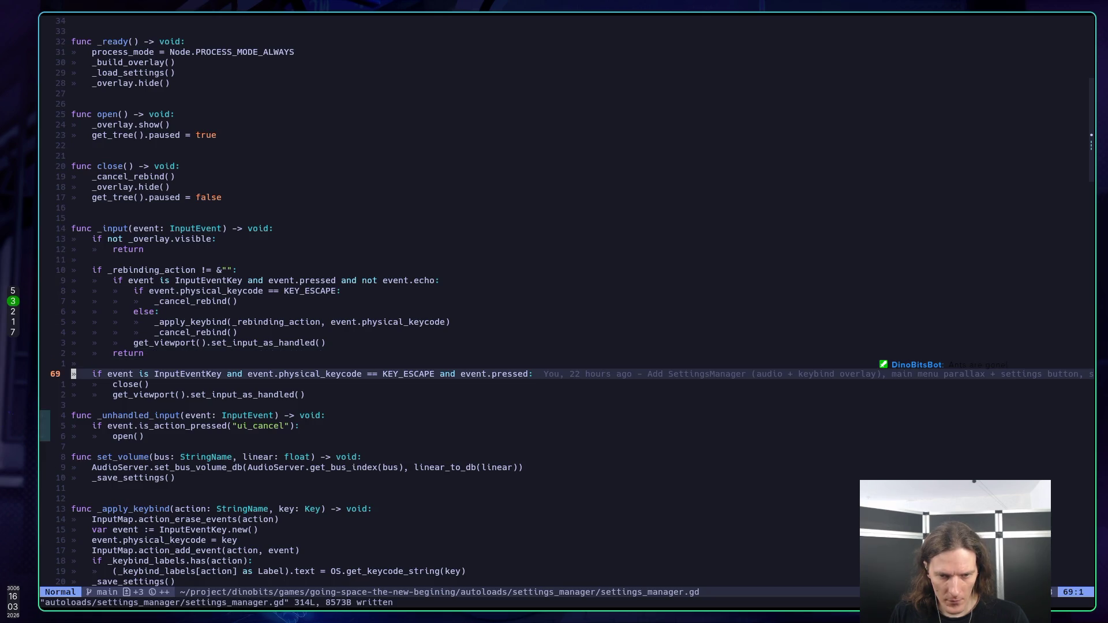
key(j)
key(j)
key(j)
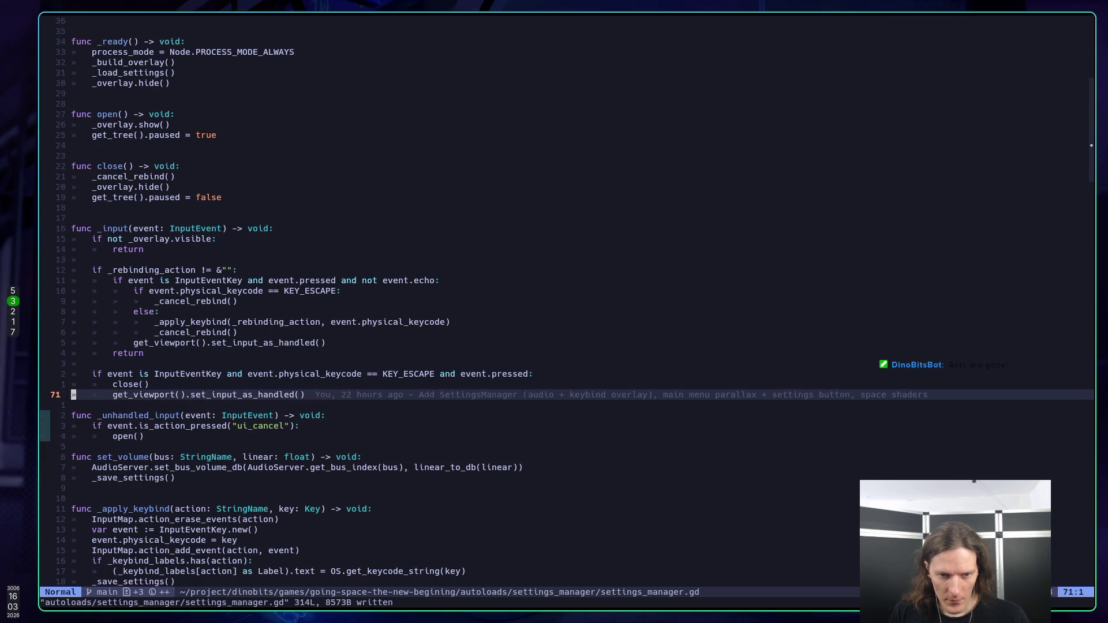
key(k)
key(k)
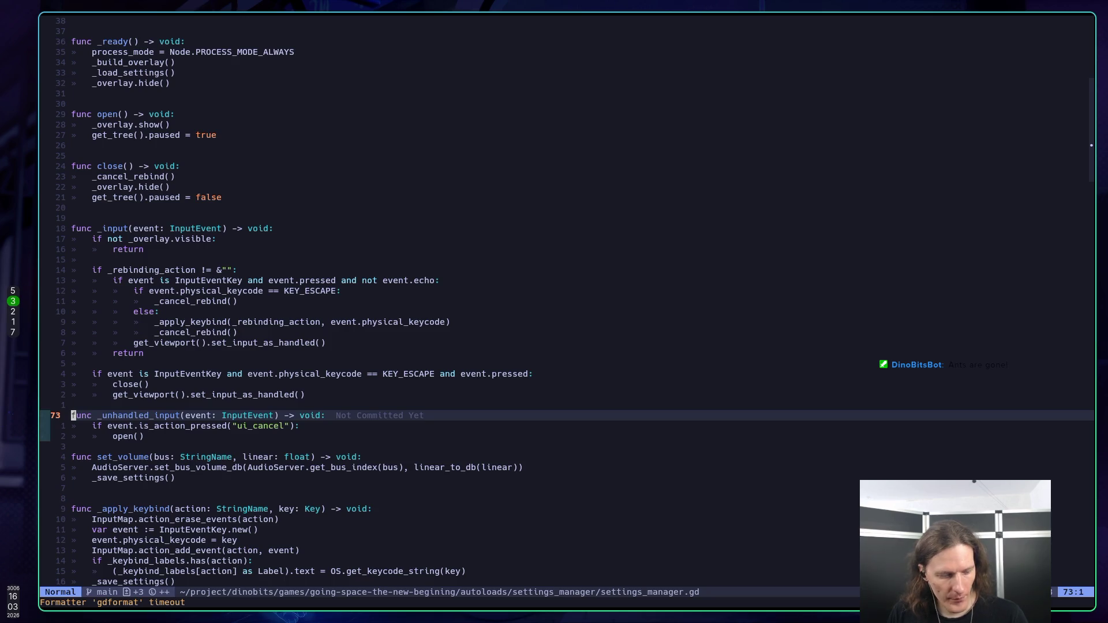
key(alt+Tab)
key(F5)
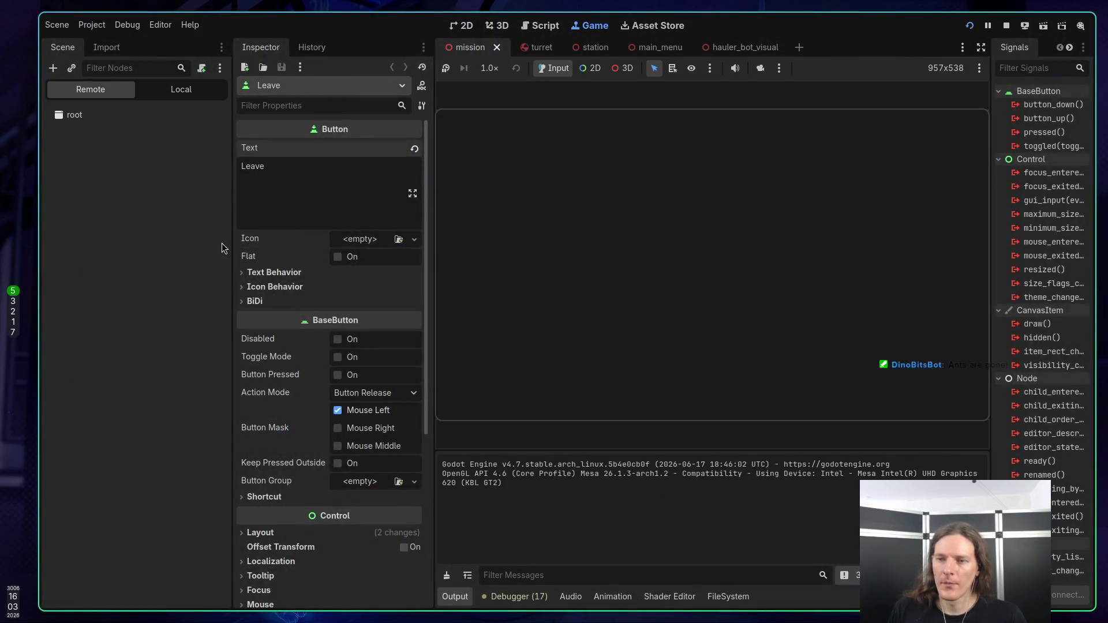
Step: Enter the station, open Settings with Esc, flip Controls and Audio tabs, close and reopen it
click(721, 271)
key(Escape)
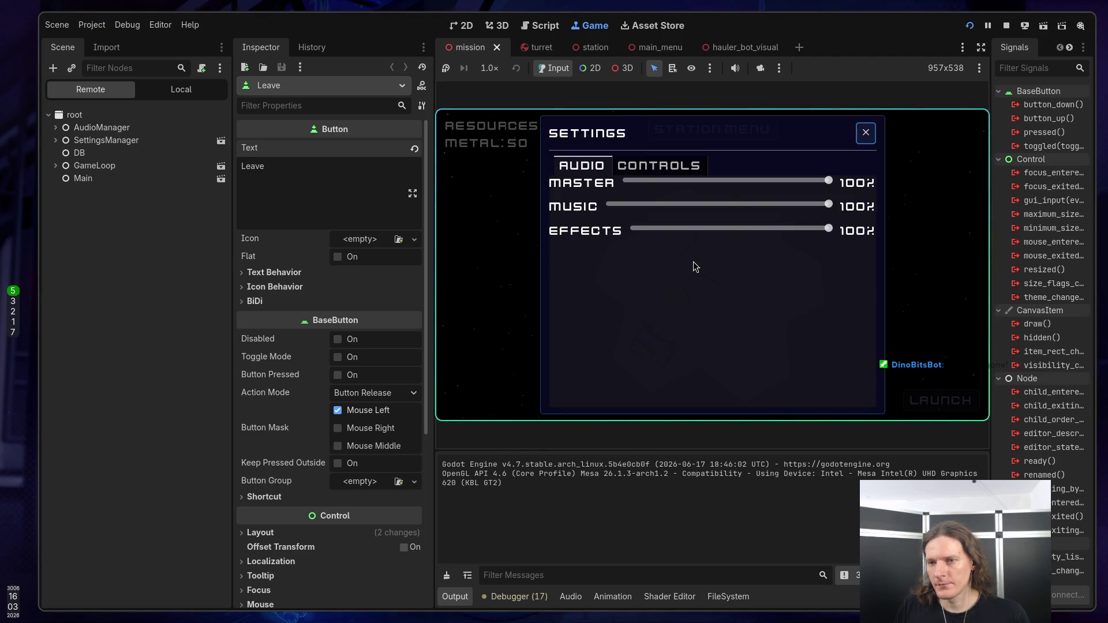
click(671, 166)
click(582, 167)
key(Escape)
key(Escape)
key(Escape)
key(Escape)
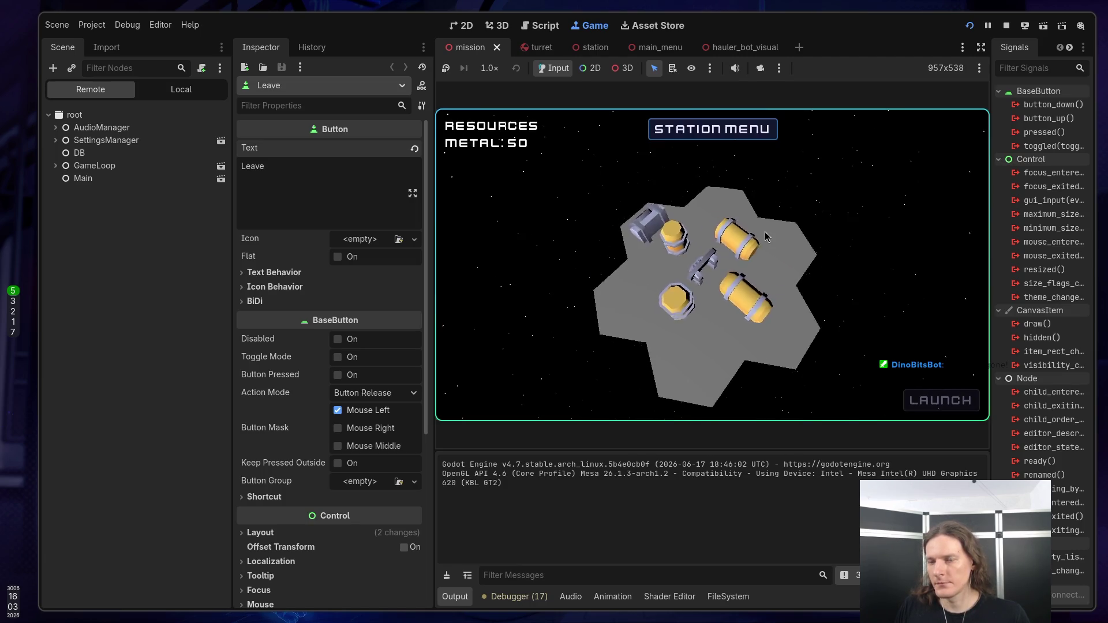
key(Escape)
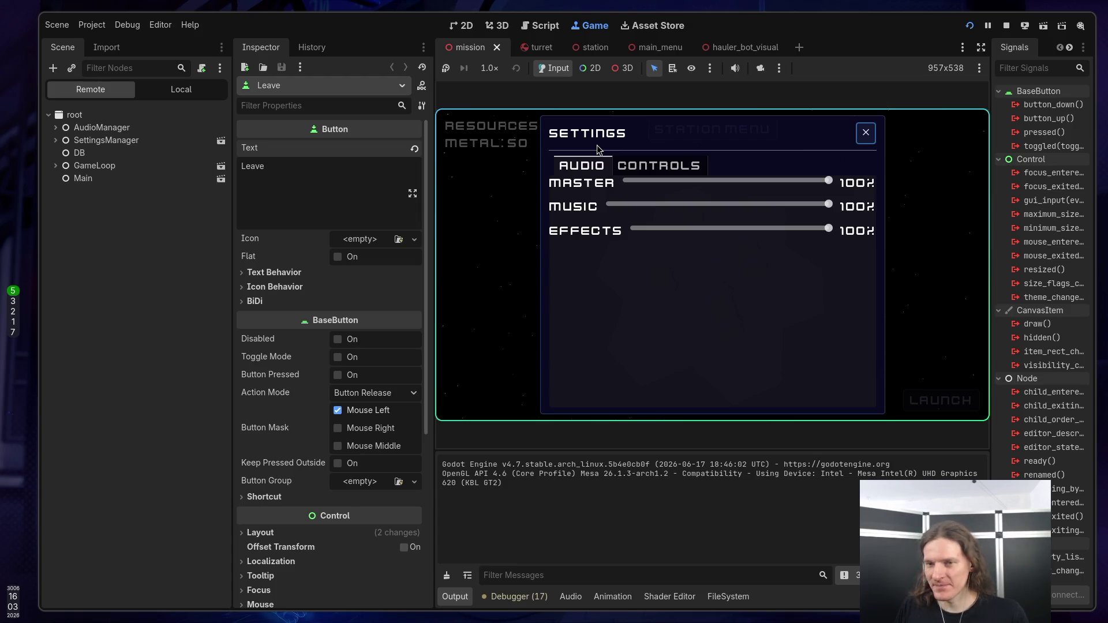
key(Escape)
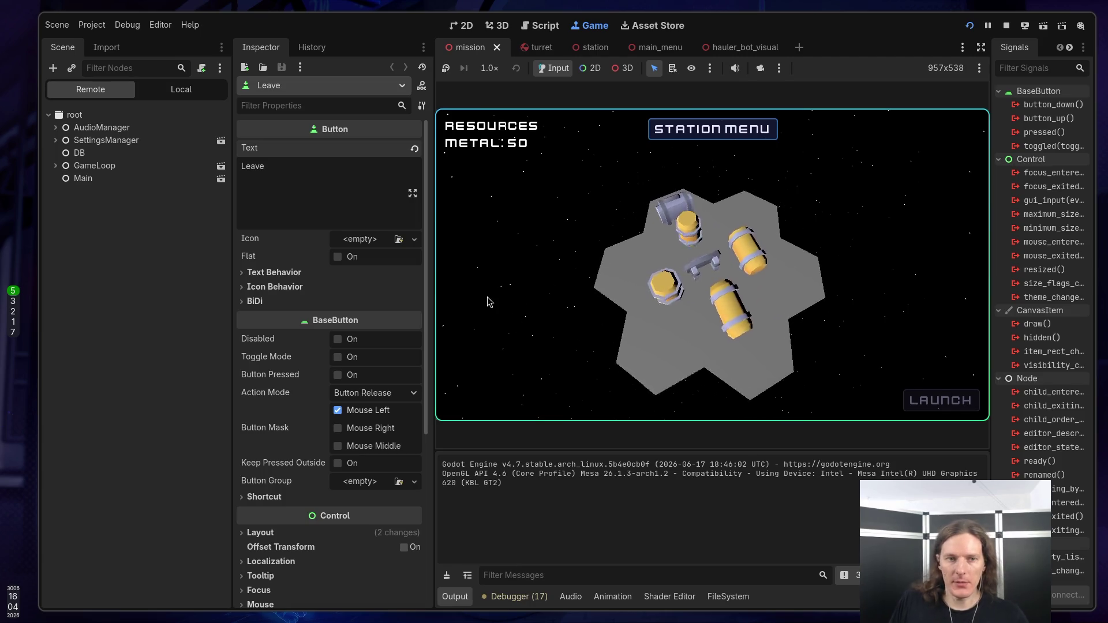
Step: Stop the game, make the Leave button visible, set its text to Menu, and save
click(1006, 25)
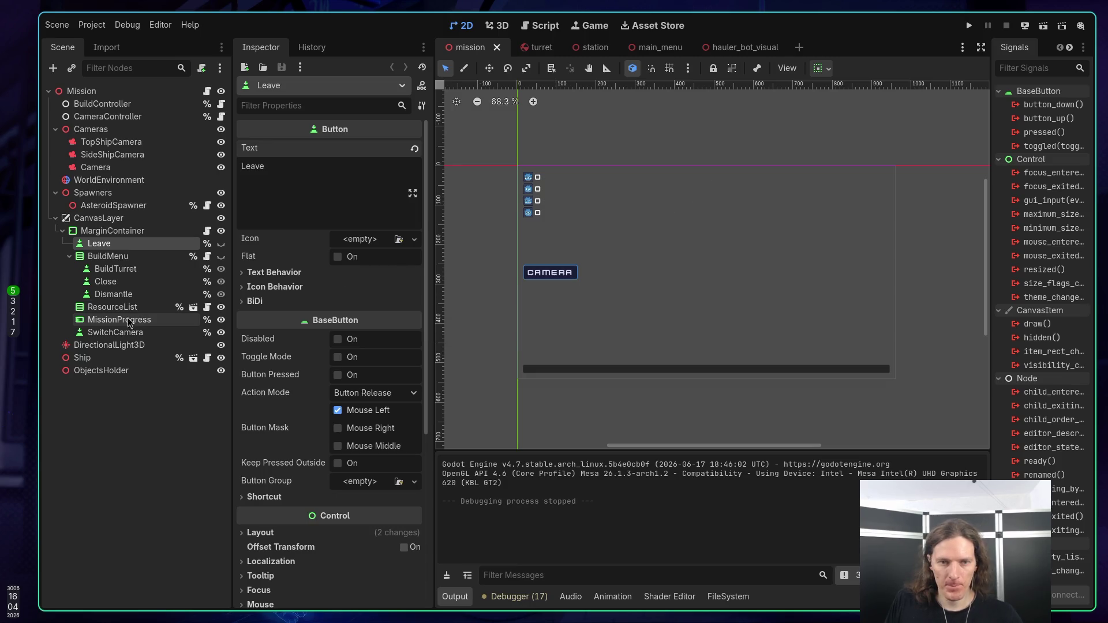
click(221, 245)
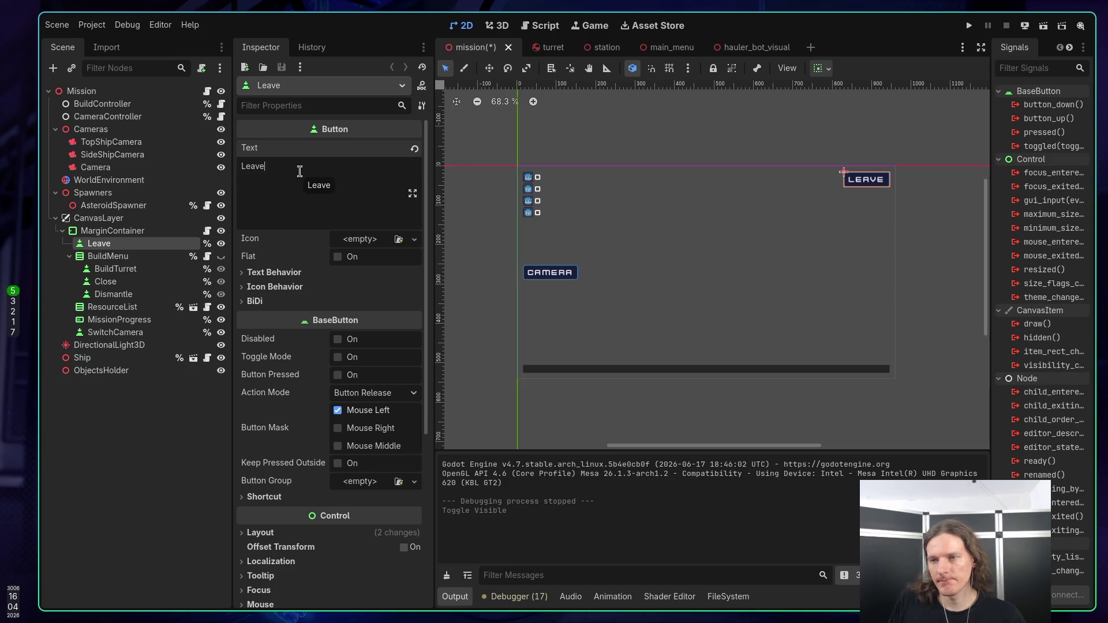
key(BackSpace)
key(BackSpace)
key(BackSpace)
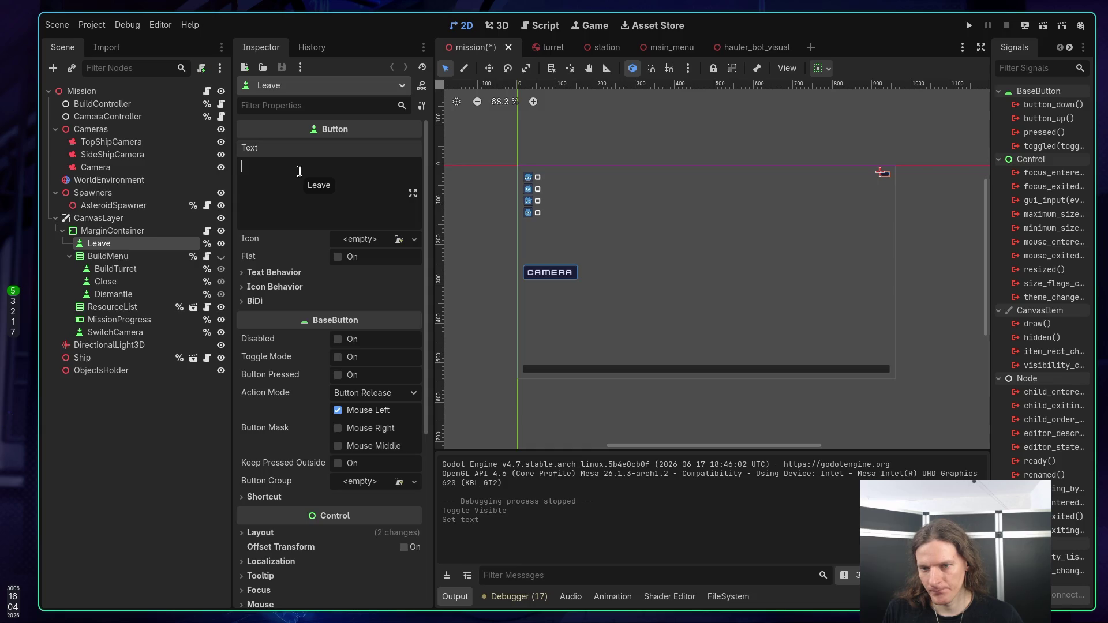
text(Menu)
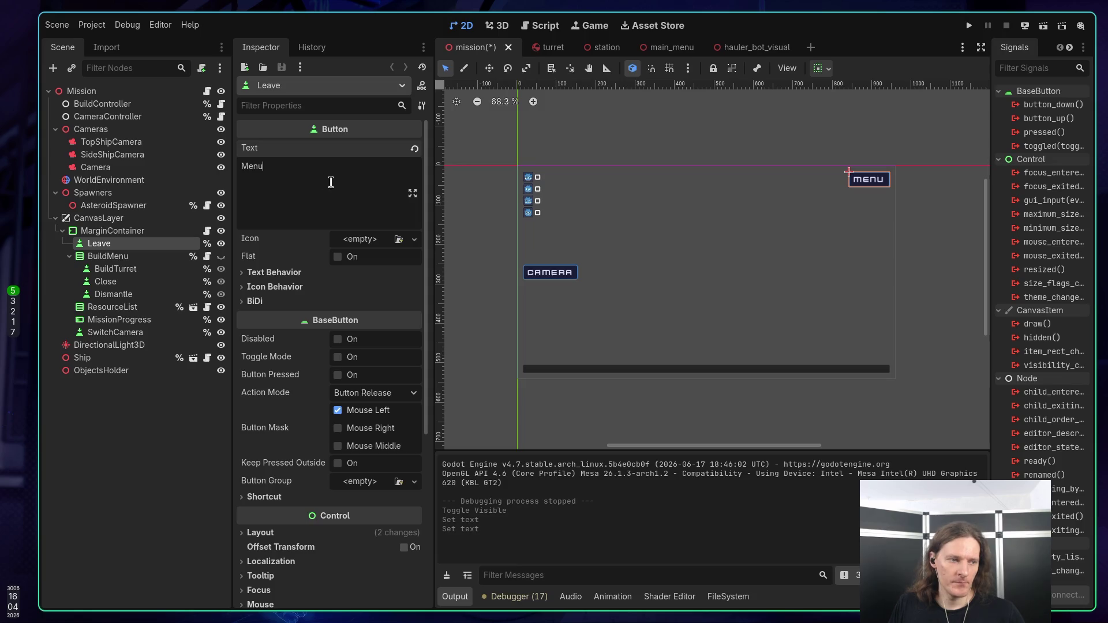
click(153, 433)
key(ctrl+s)
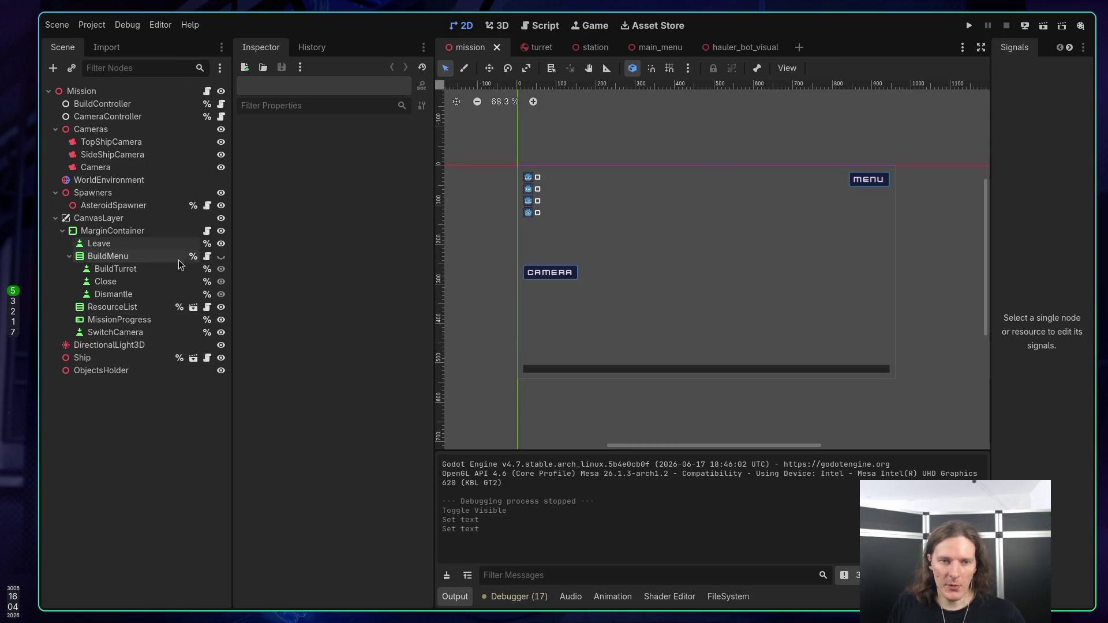
Step: Rename the Leave node to Menu in the scene tree
click(122, 244)
click(122, 247)
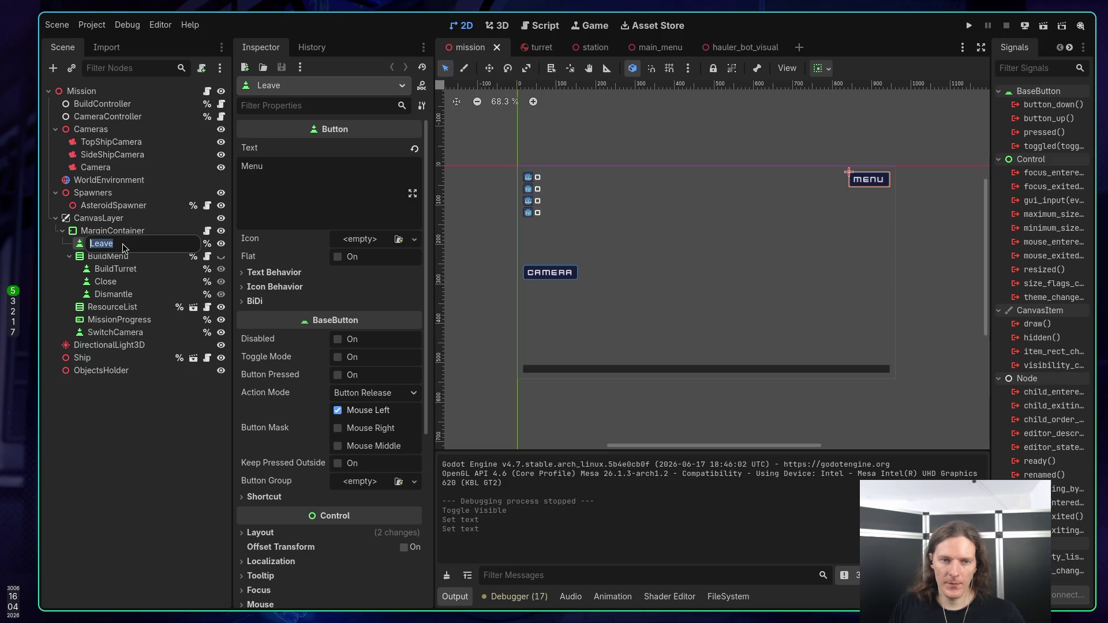
key(BackSpace)
text(Menu)
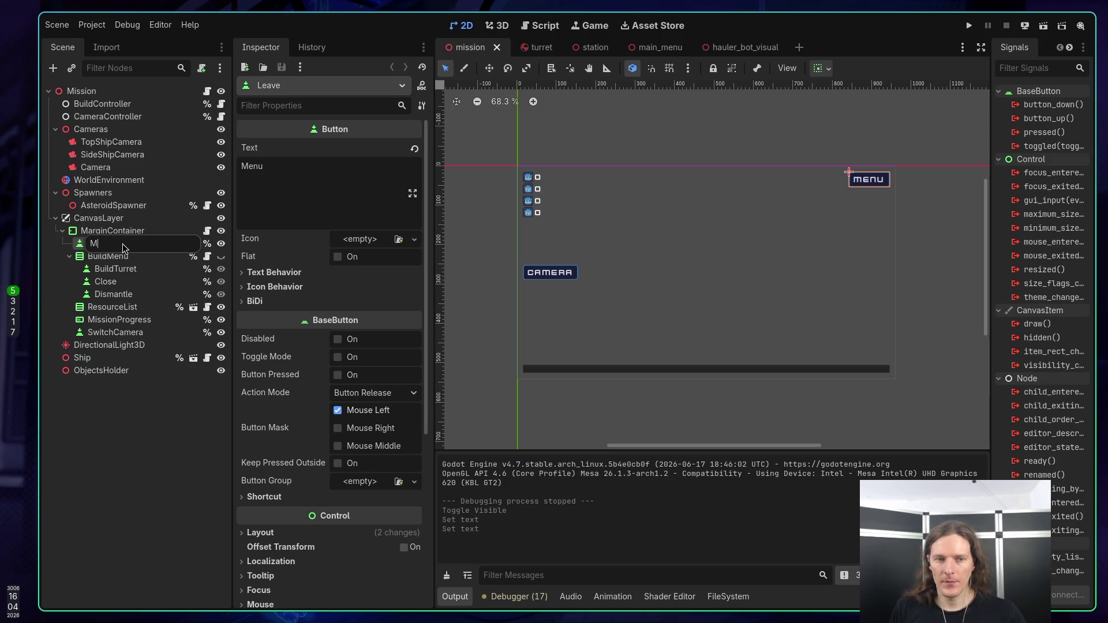
key(Return)
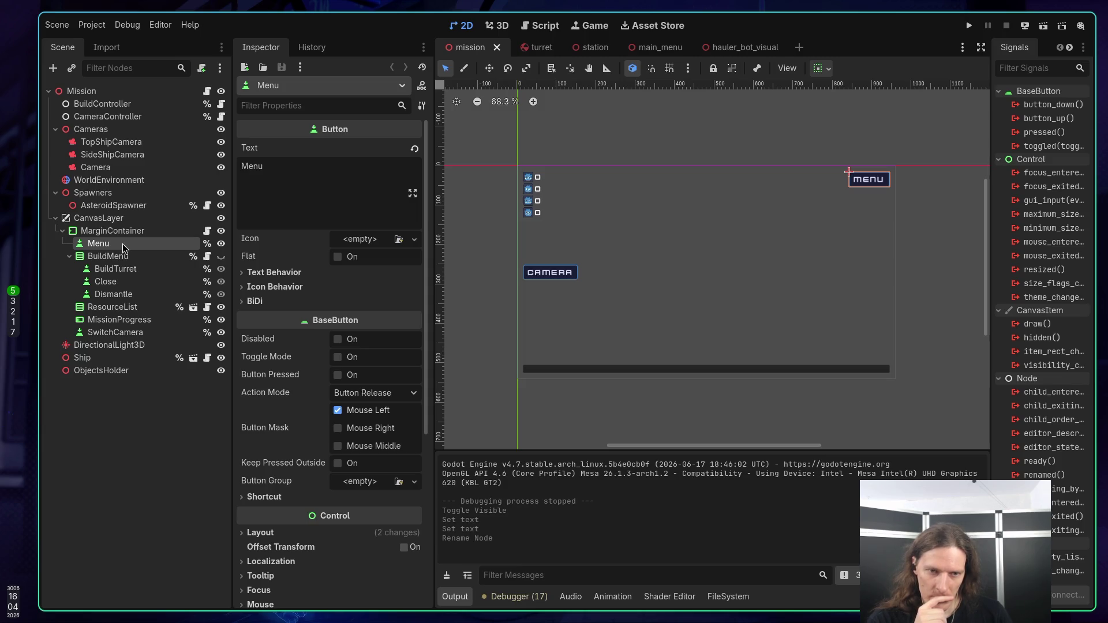
click(120, 237)
click(119, 243)
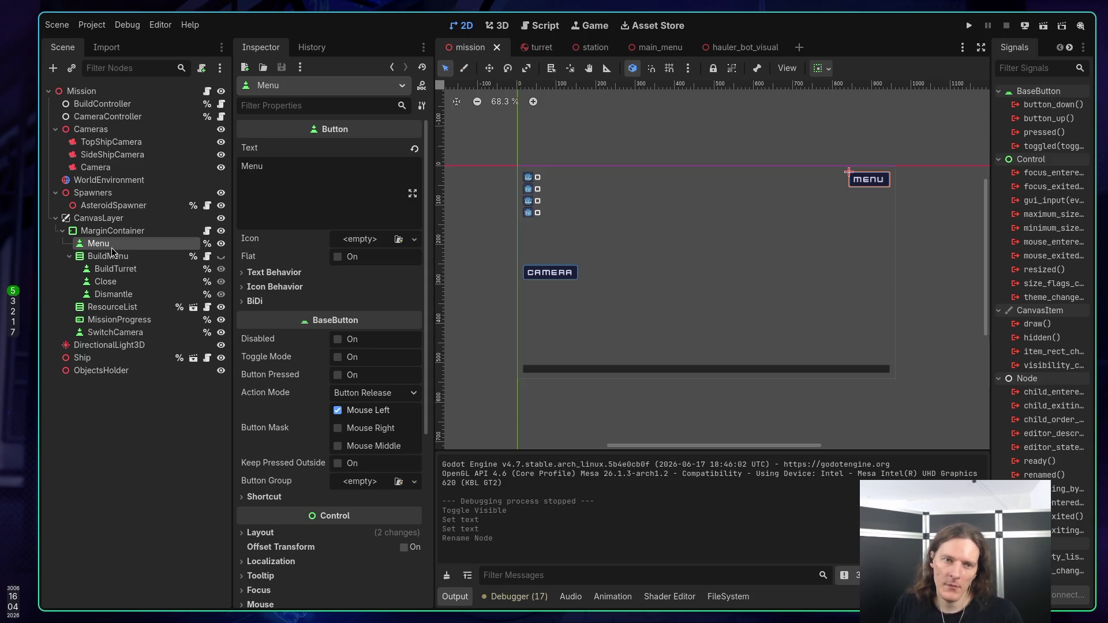
key(super+2)
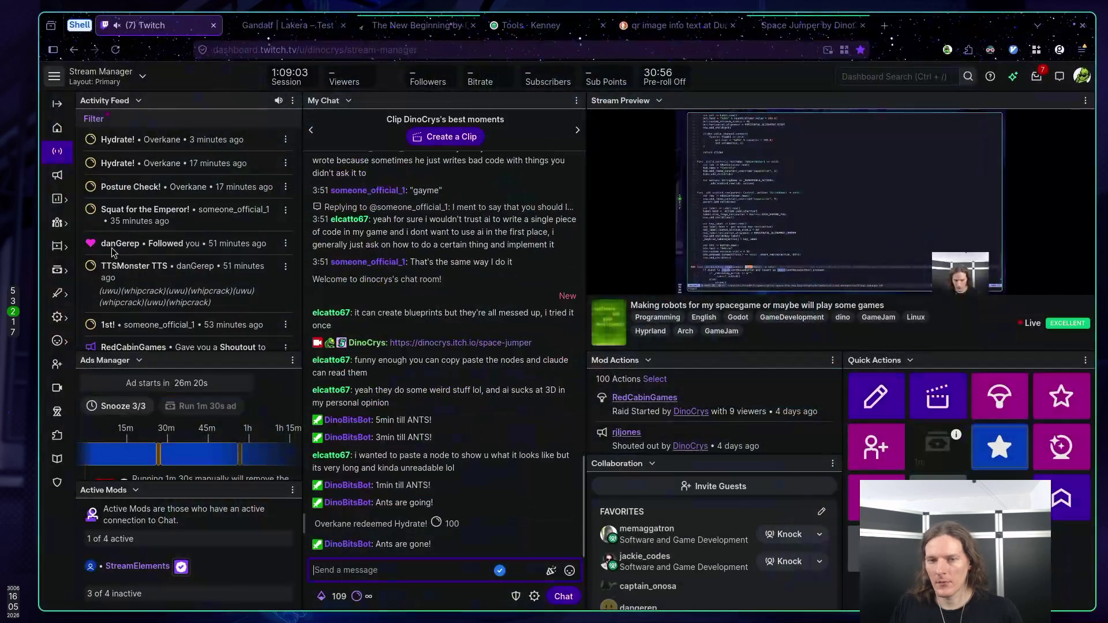
Step: Back in settings_manager.gd, review the constant blocks at the top and save with :w
key(super+1)
key(super+3)
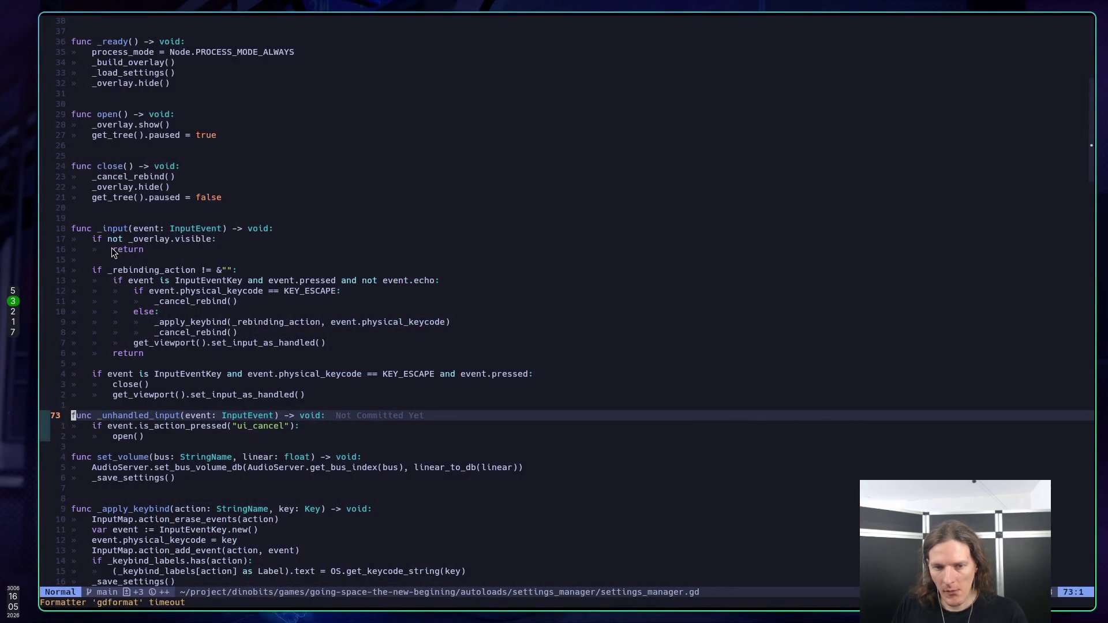
scroll(230, 297, up, 11)
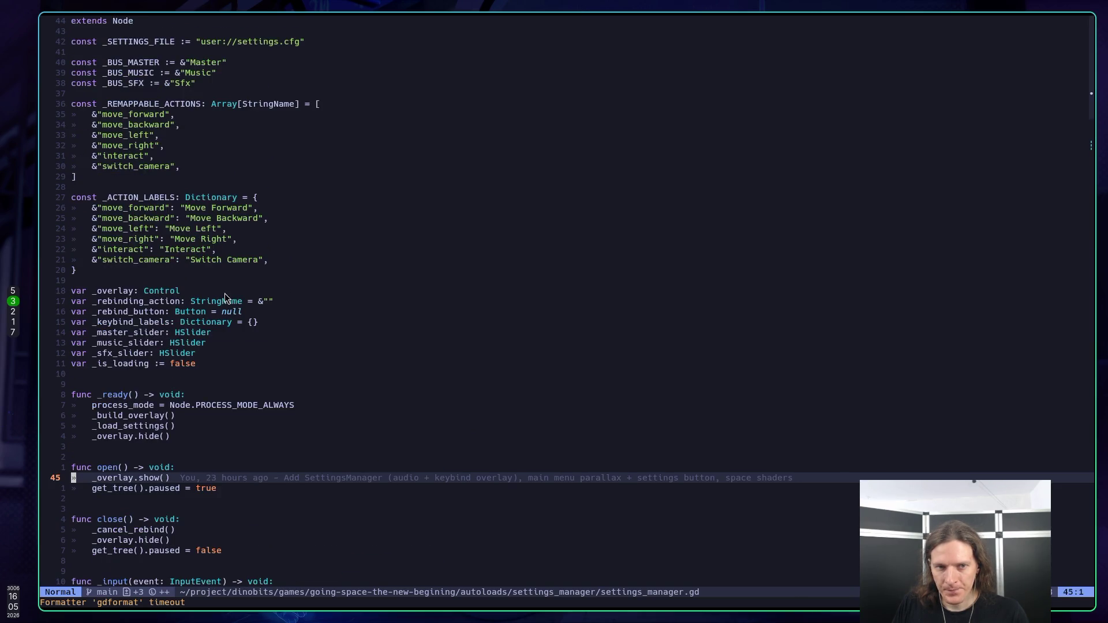
drag(90, 271, 73, 110)
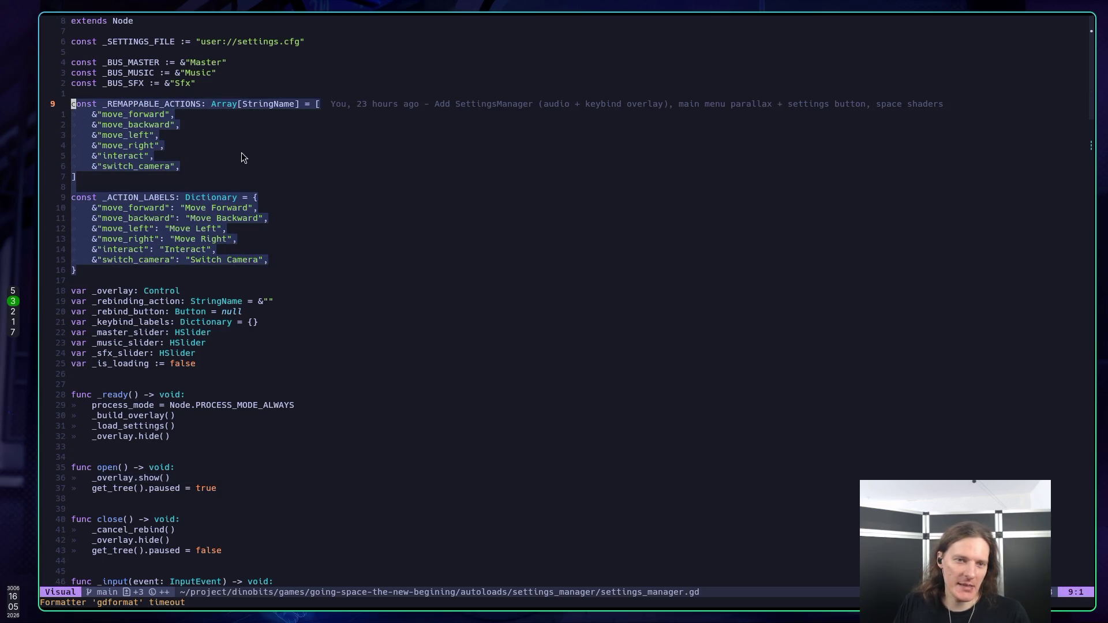
click(265, 156)
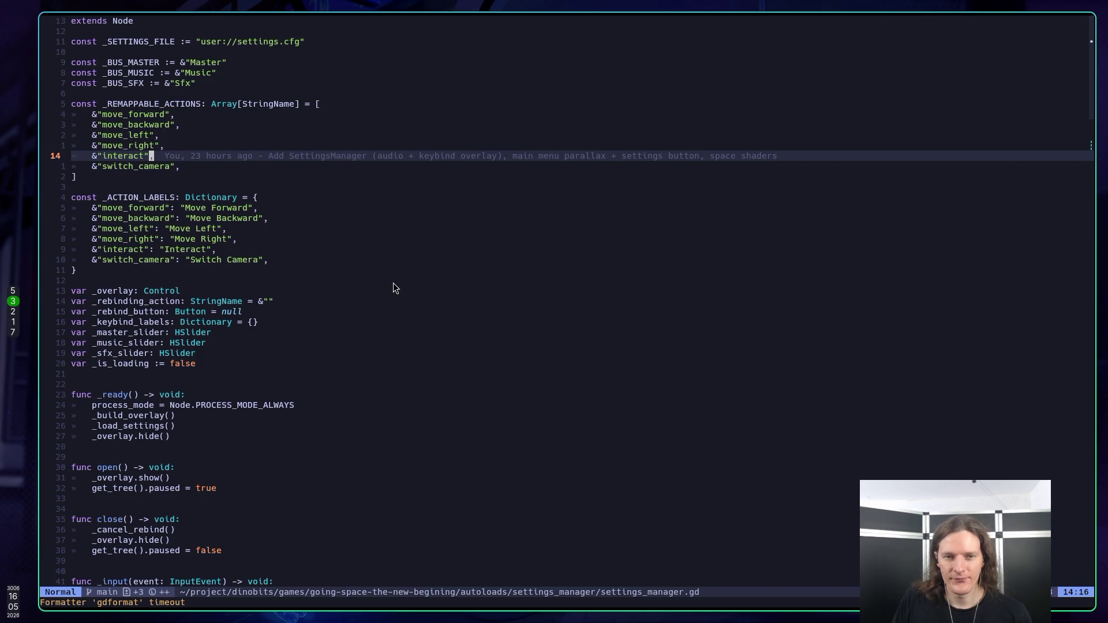
scroll(392, 287, down, 10)
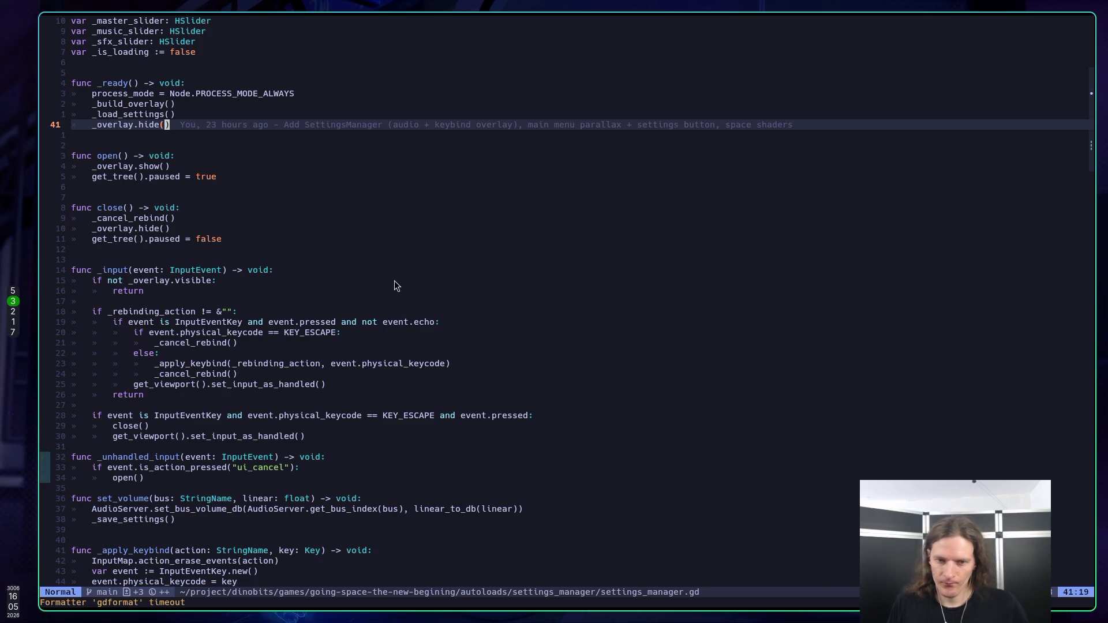
text(:w)
key(Return)
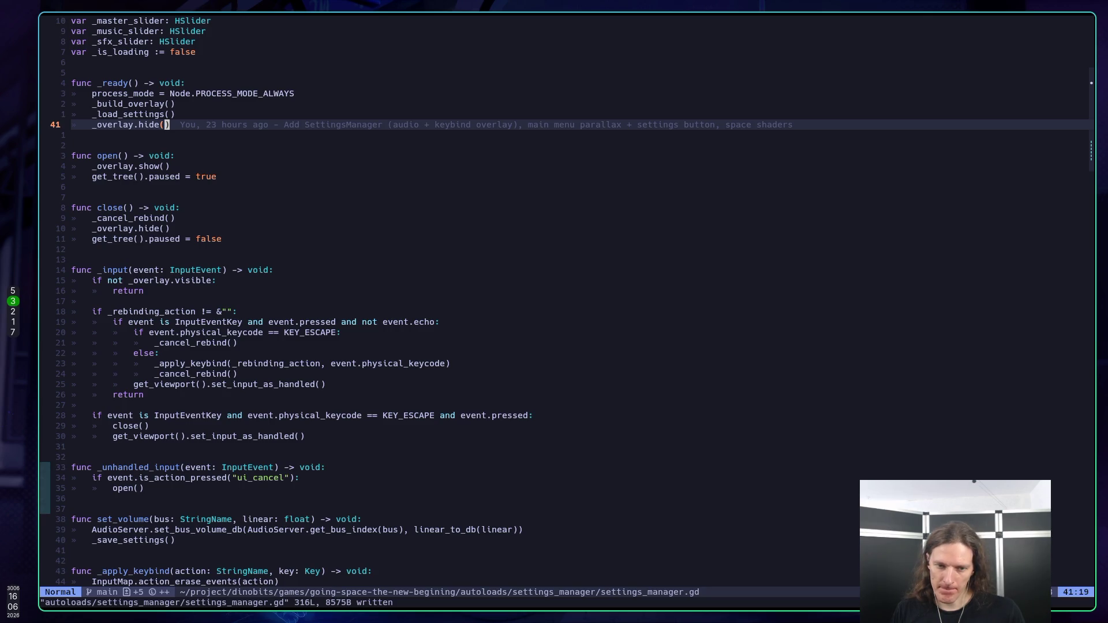
Step: Delete the _unhandled_input function and save the script
key(j)
key(j)
key(j)
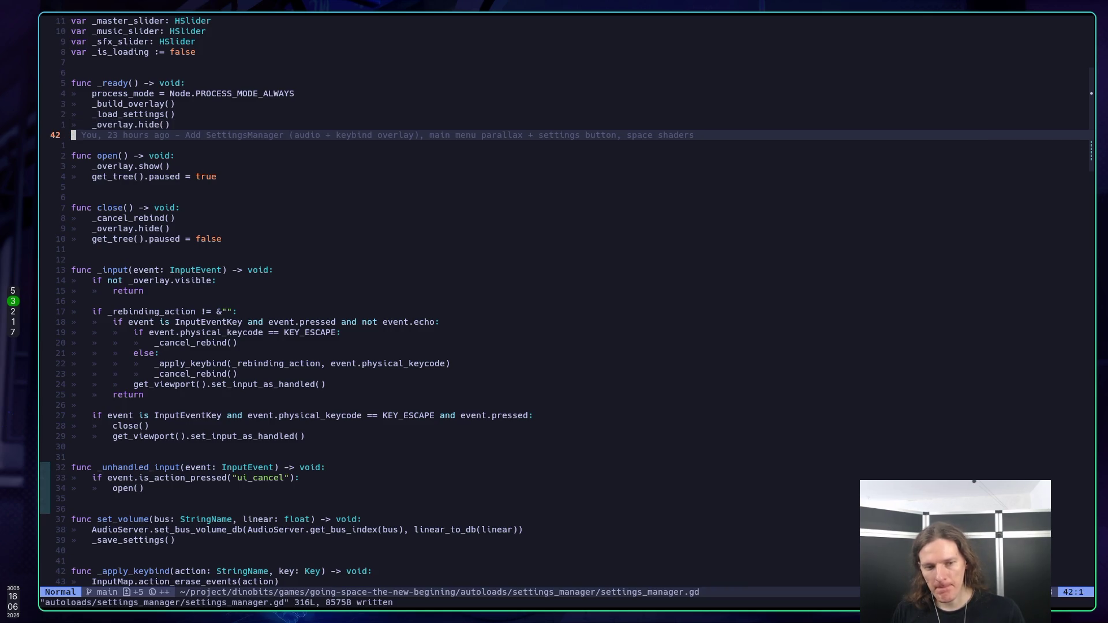
key(j)
key(j)
key(j)
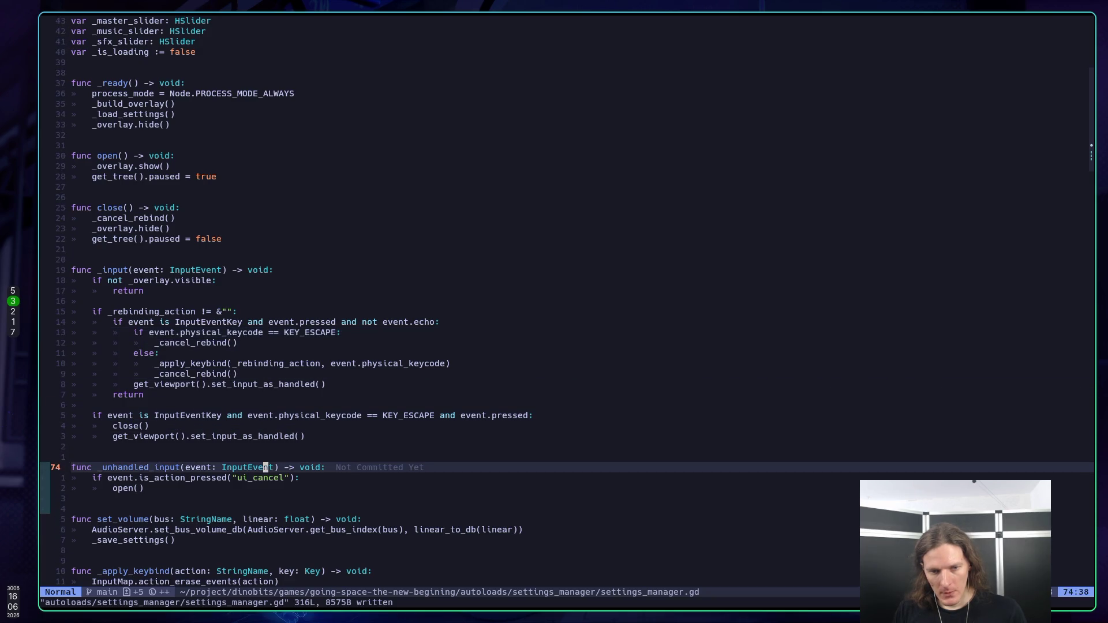
key(V)
key(j)
key(j)
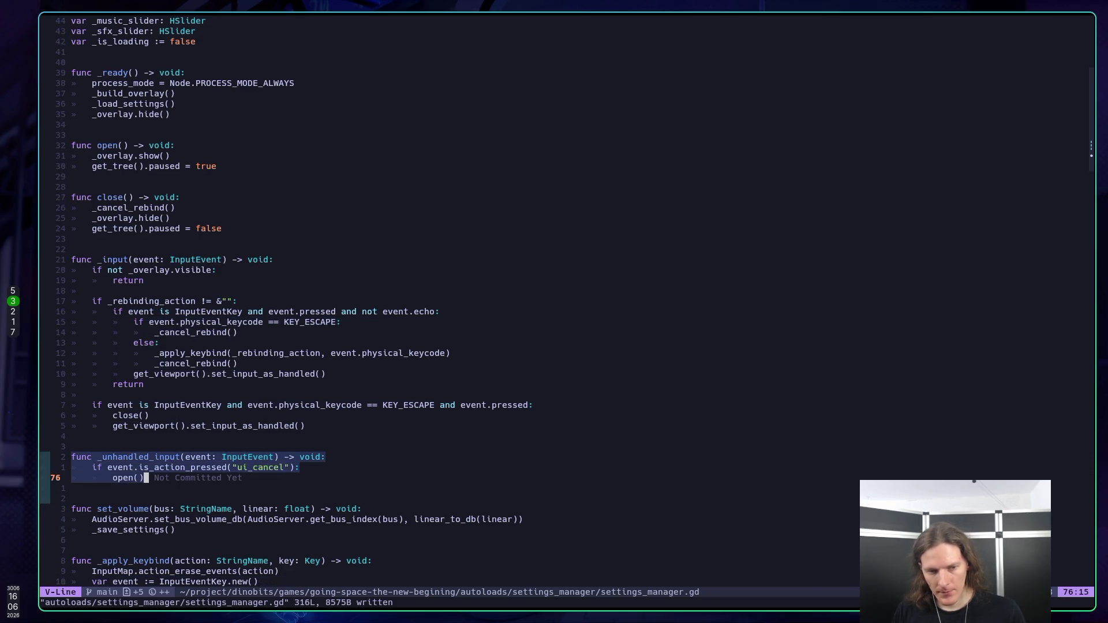
text(d)
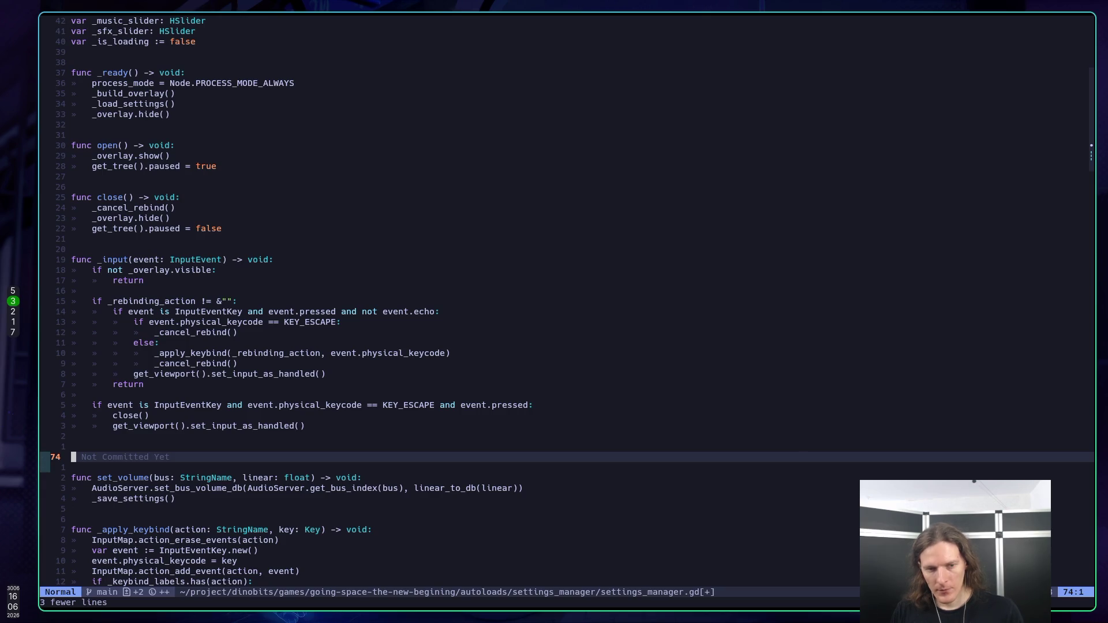
text(:w)
key(Return)
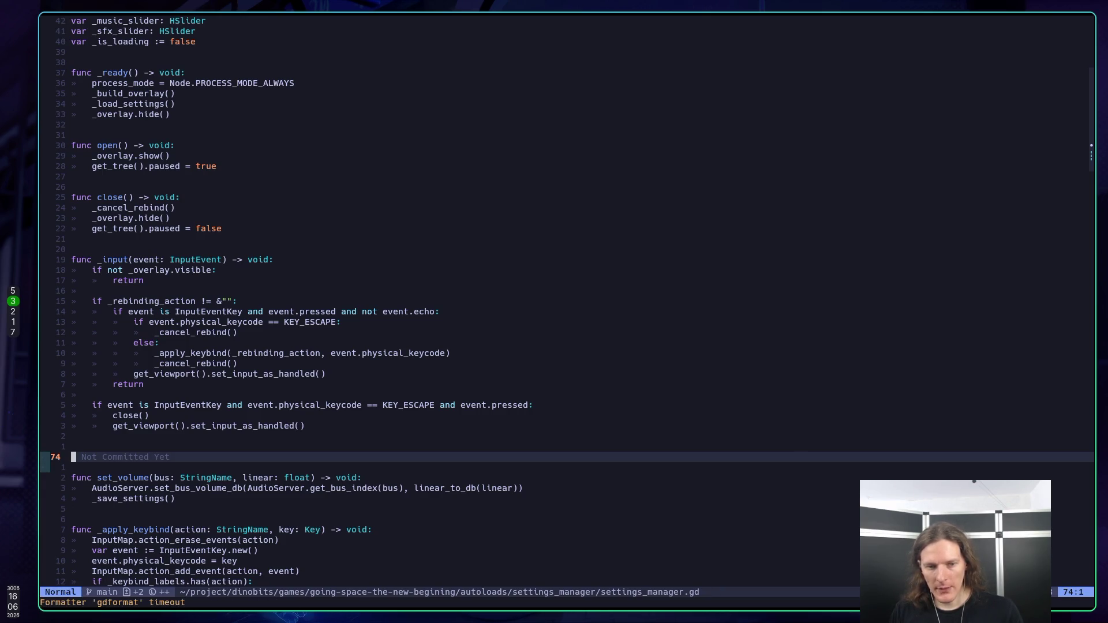
Step: Remove the leftover blank lines with dk and save again
key(k)
key(k)
key(j)
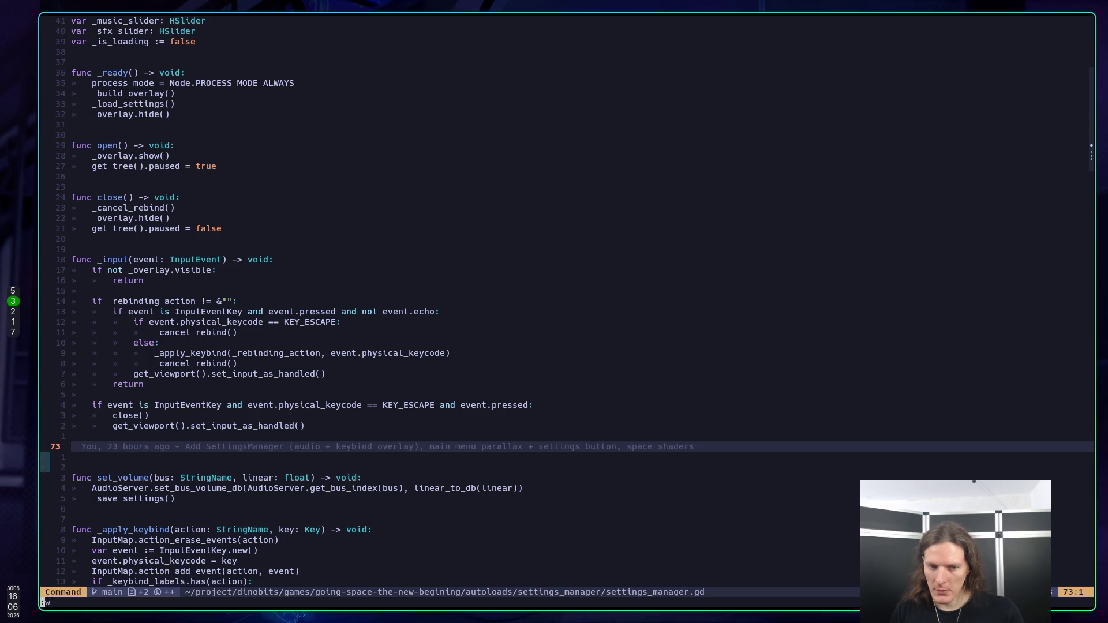
key(k)
key(k)
key(j)
key(j)
key(k)
key(j)
key(j)
key(j)
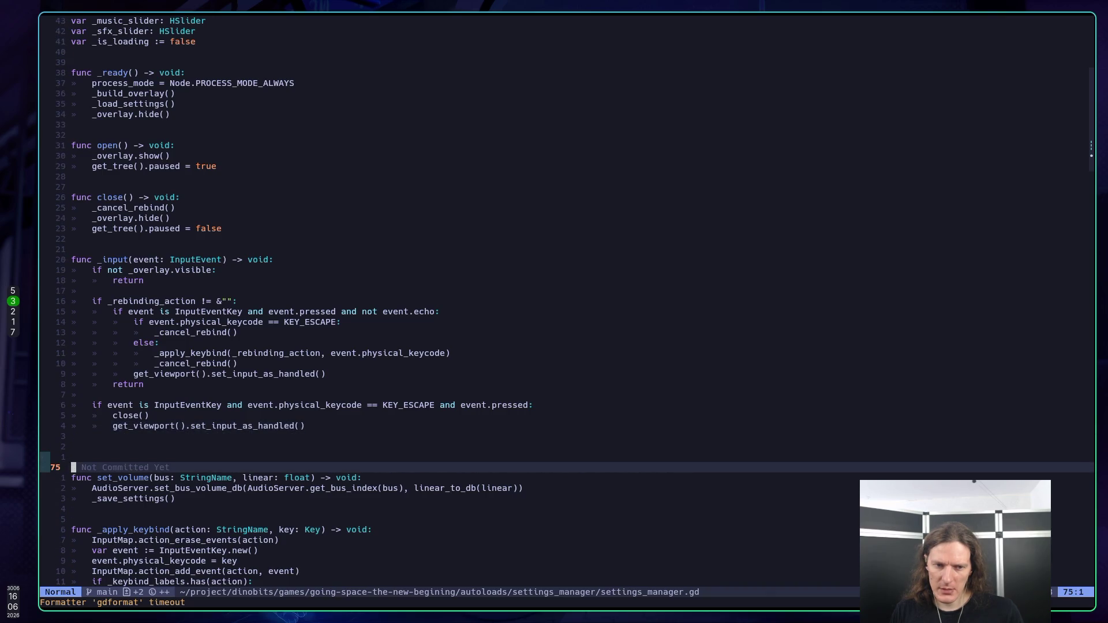
key(k)
key(k)
text(dk)
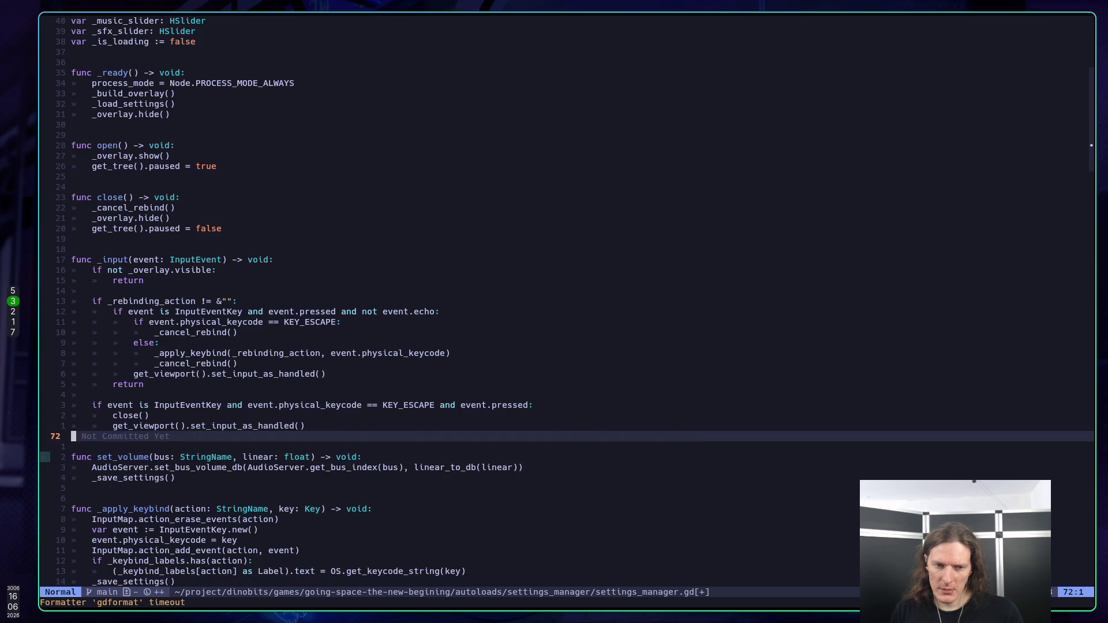
text(:w)
key(Return)
Step: Open the Neo-tree project file tree and land on the settings_manager folder
key(k)
key(k)
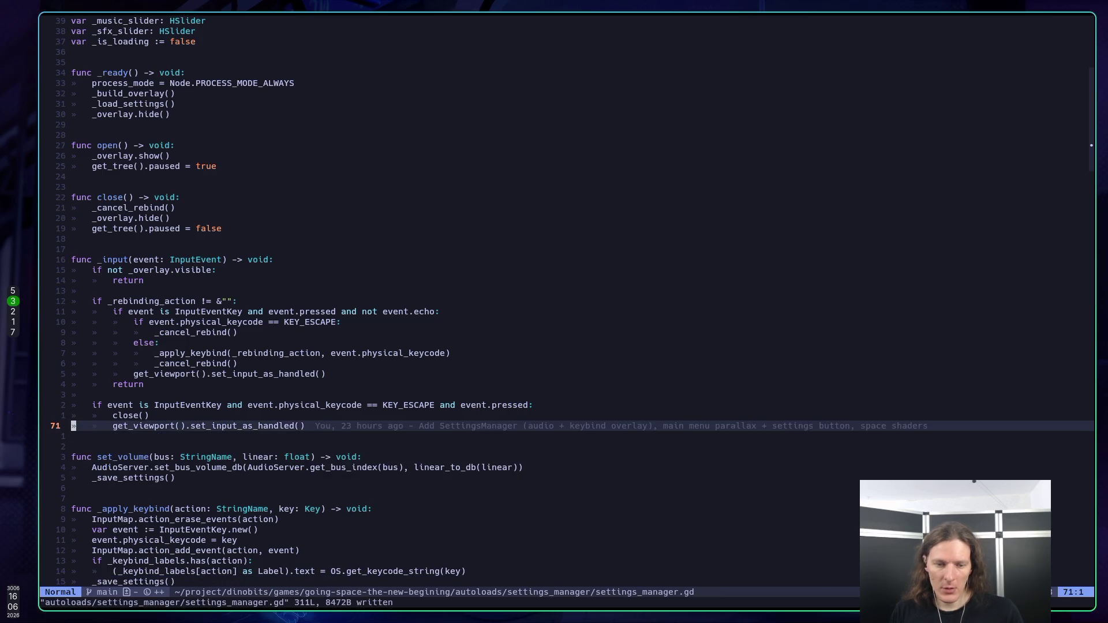
key(space)
key(e)
key(j)
key(j)
key(k)
key(k)
key(k)
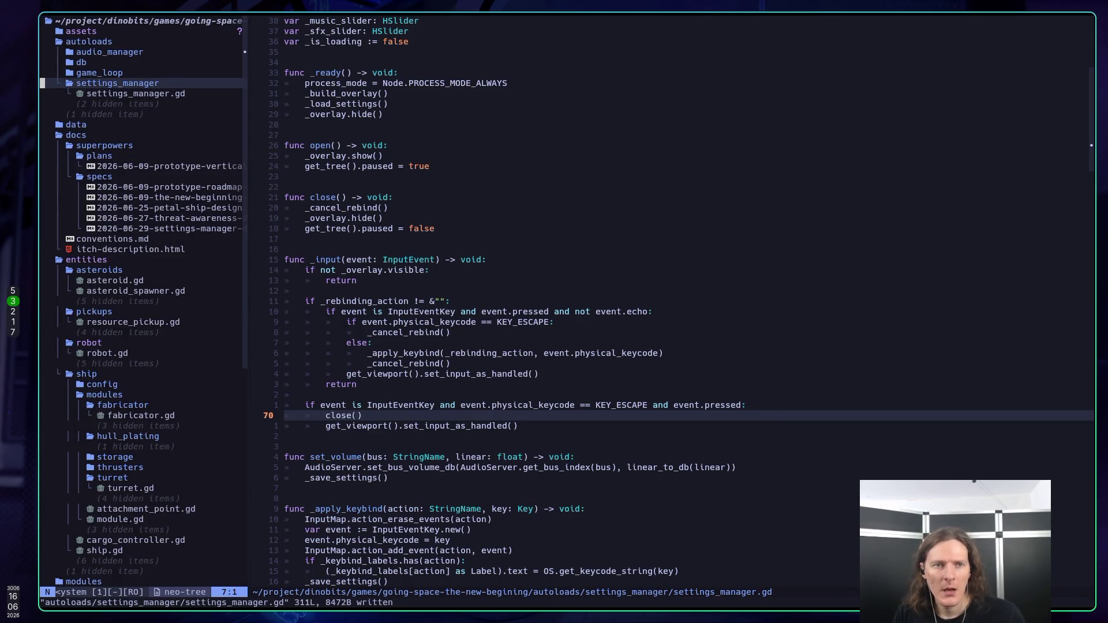
Step: Open game_loop.gd from the game_loop folder in Neo-tree, then collapse the folder
key(k)
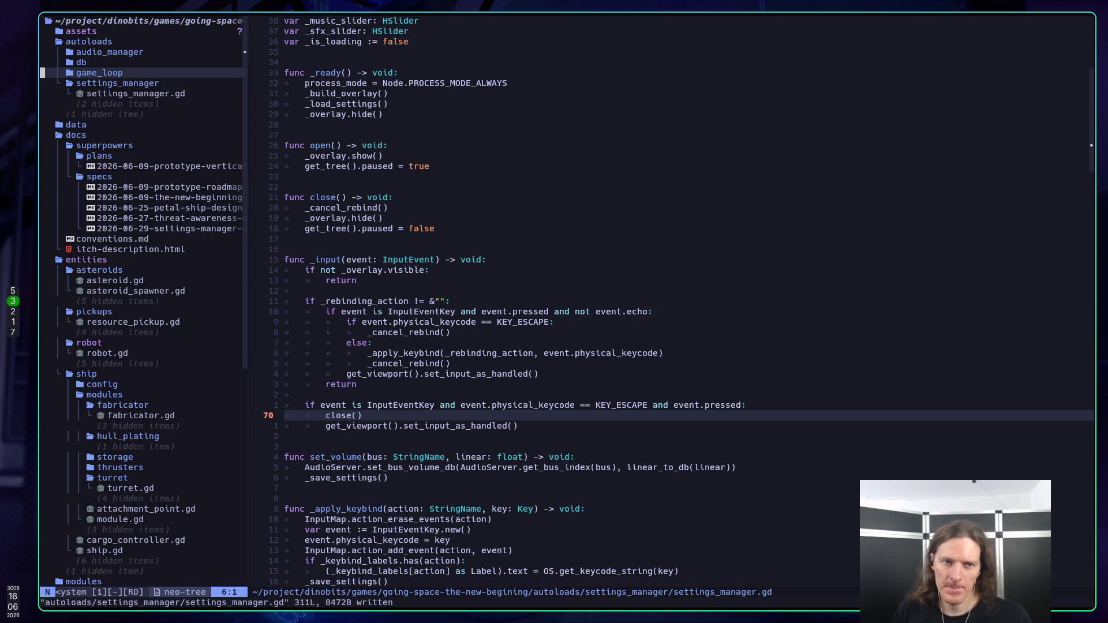
key(l)
key(j)
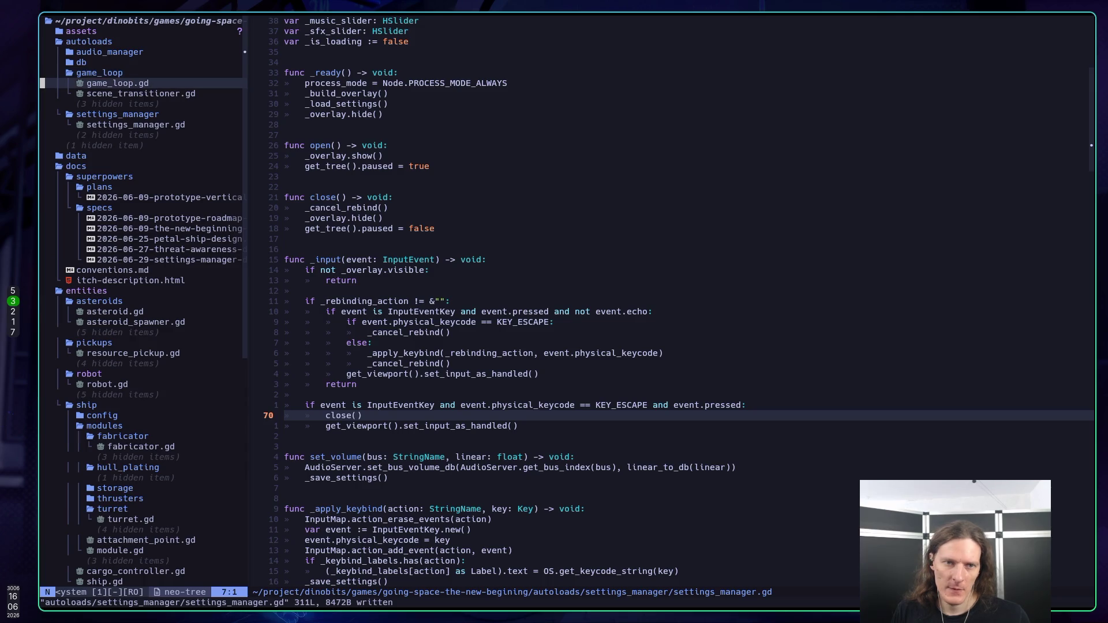
key(l)
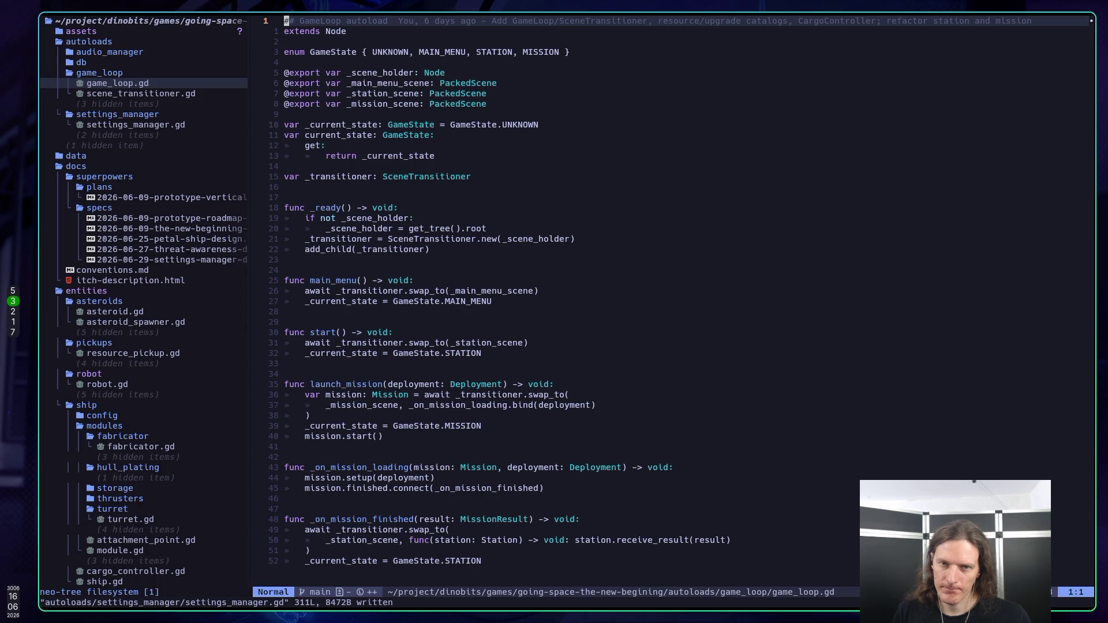
key(ctrl+h)
key(k)
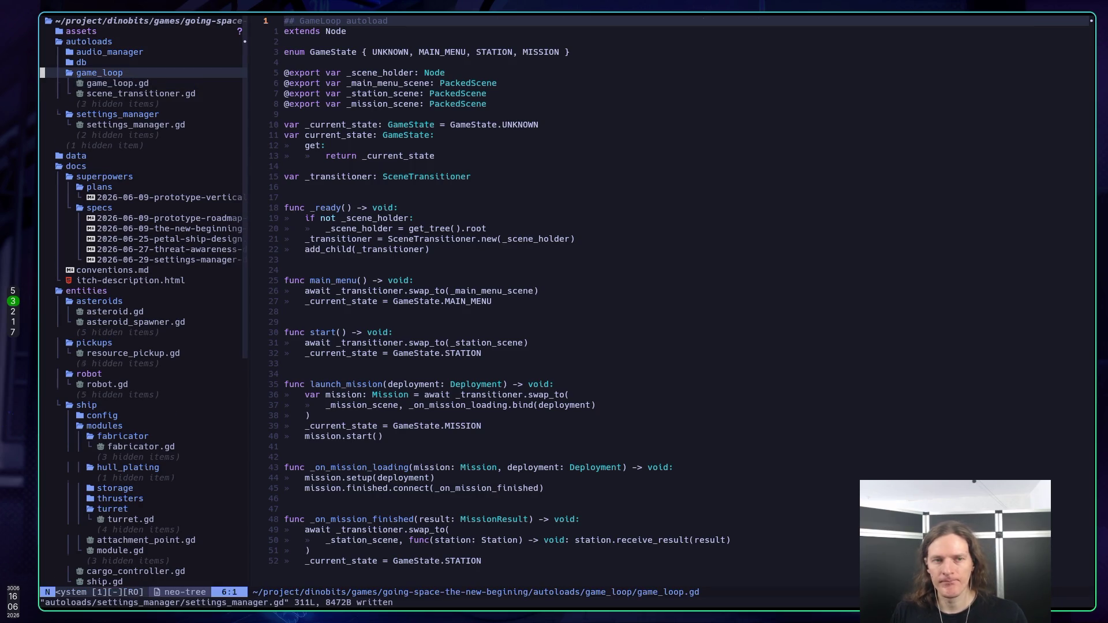
key(h)
key(j)
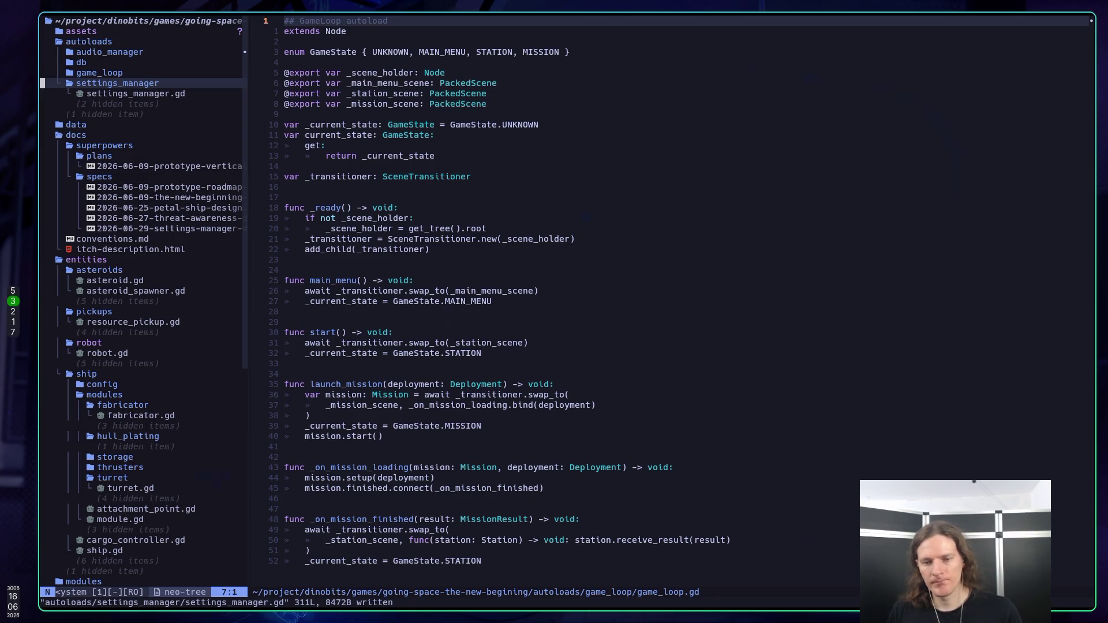
key(super+1)
Step: Start a new Claude Code request that reads 'I need'
text(I need)
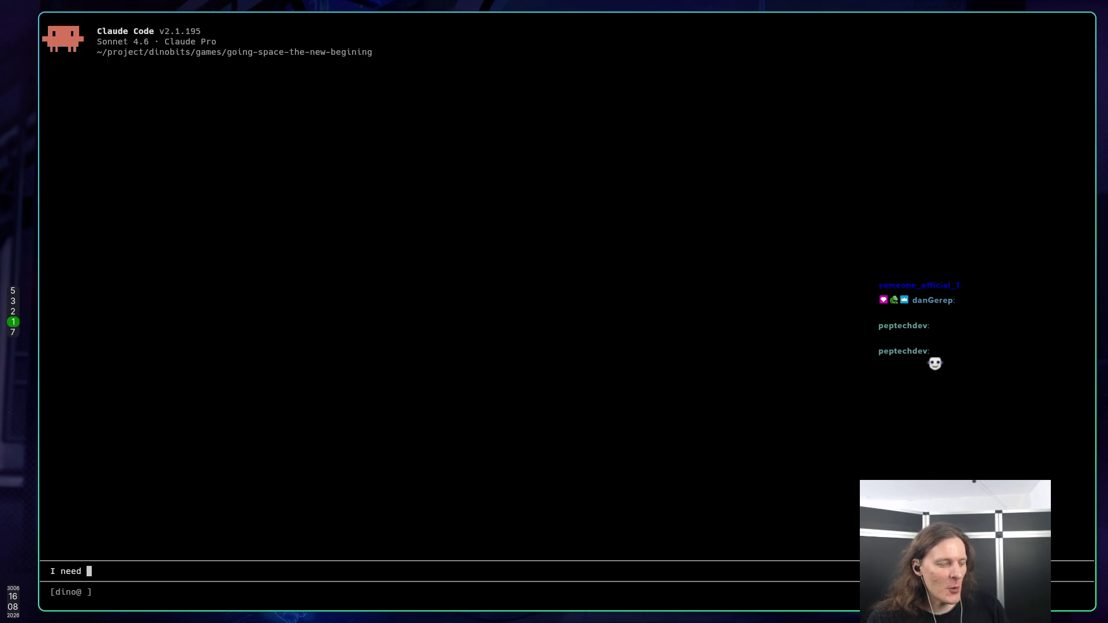
key(super+2)
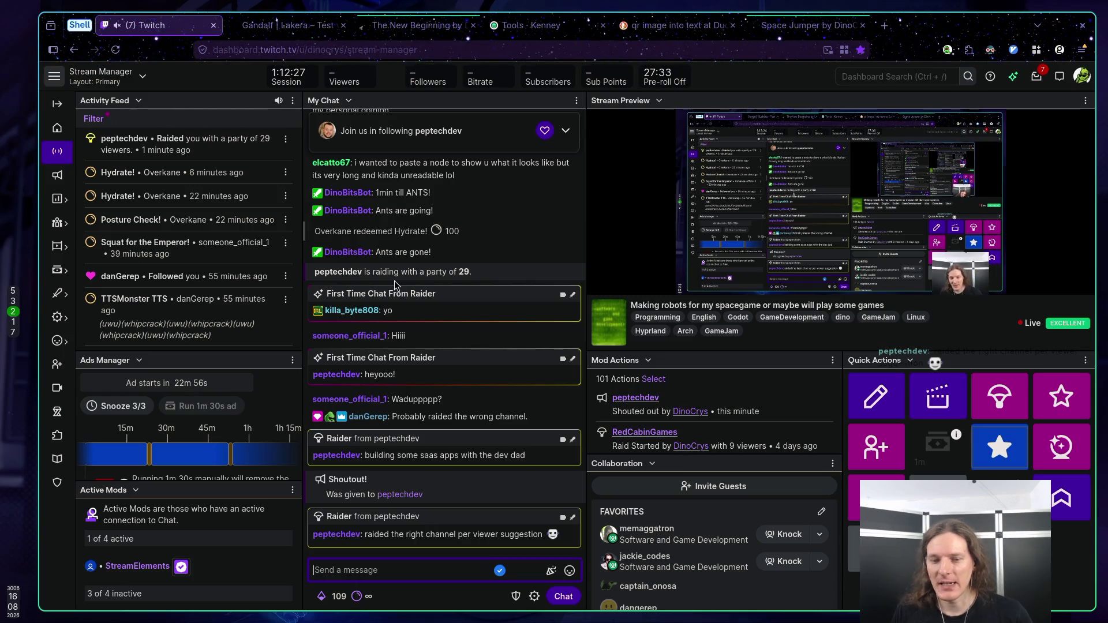
key(super+1)
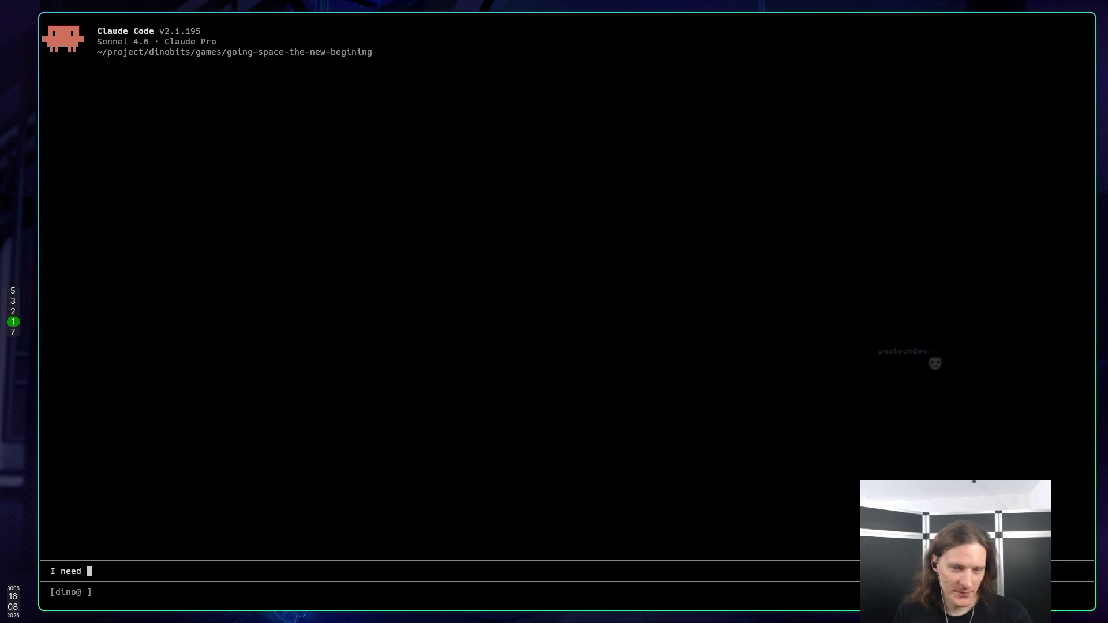
key(super+3)
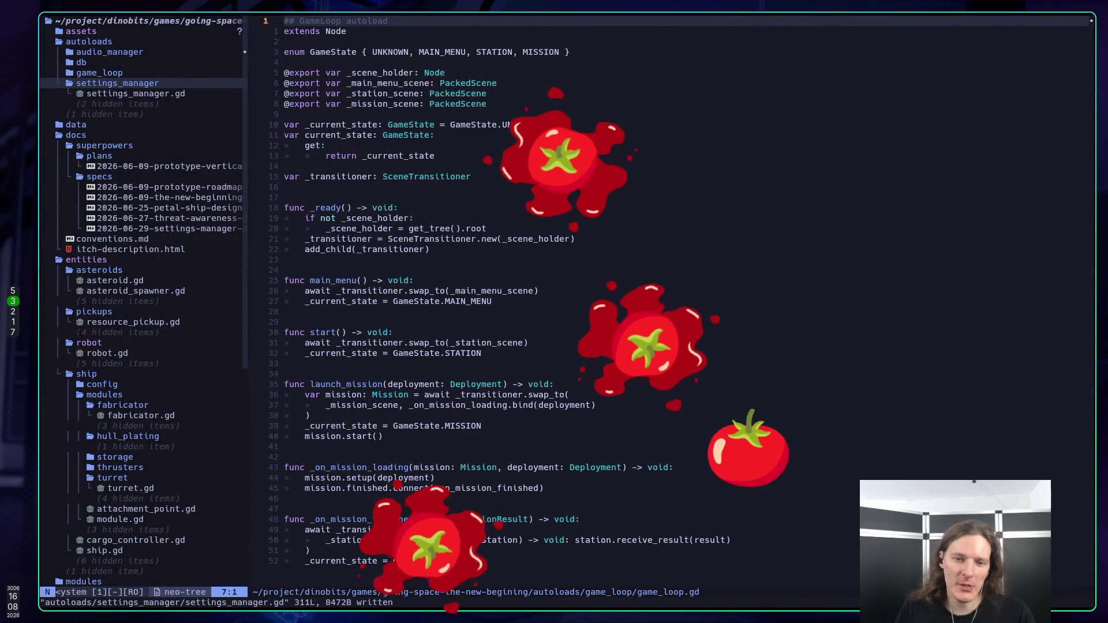
key(super+5)
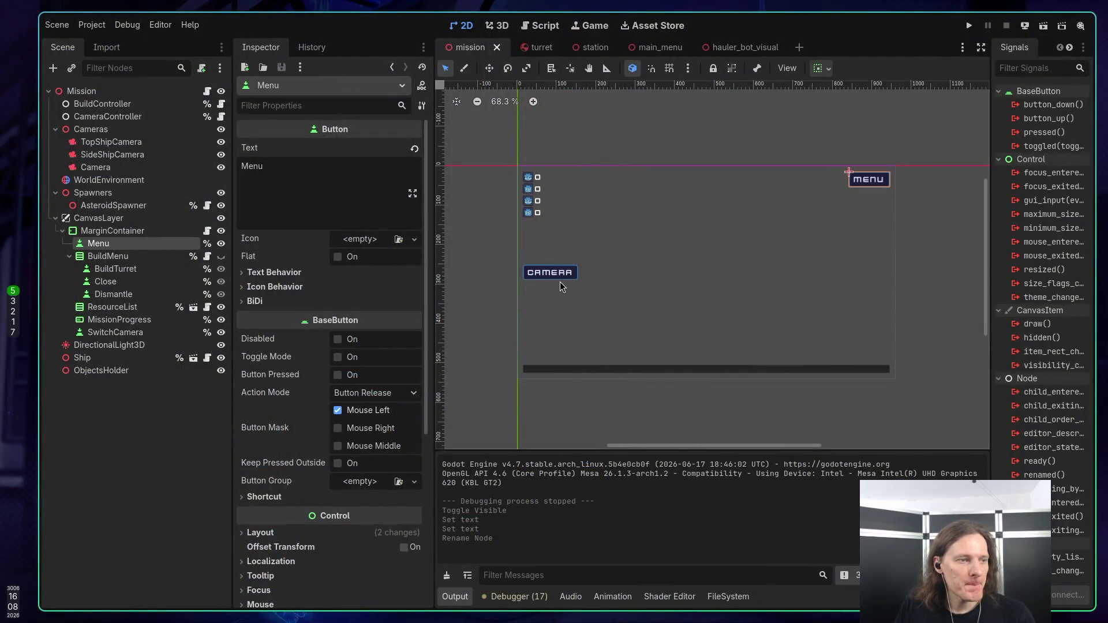
key(super+3)
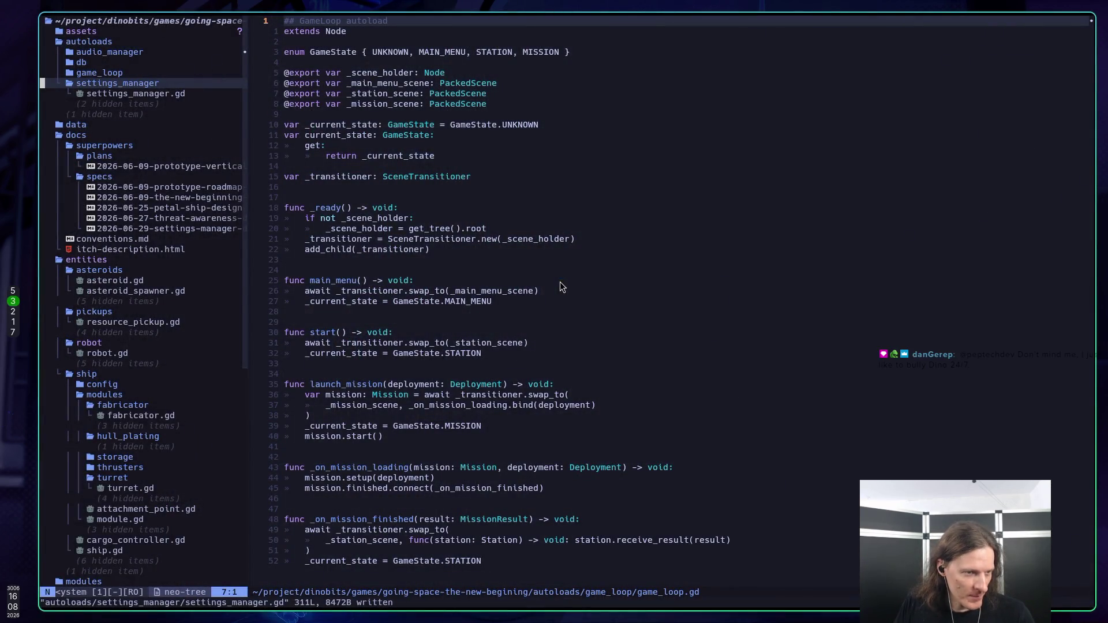
key(super+1)
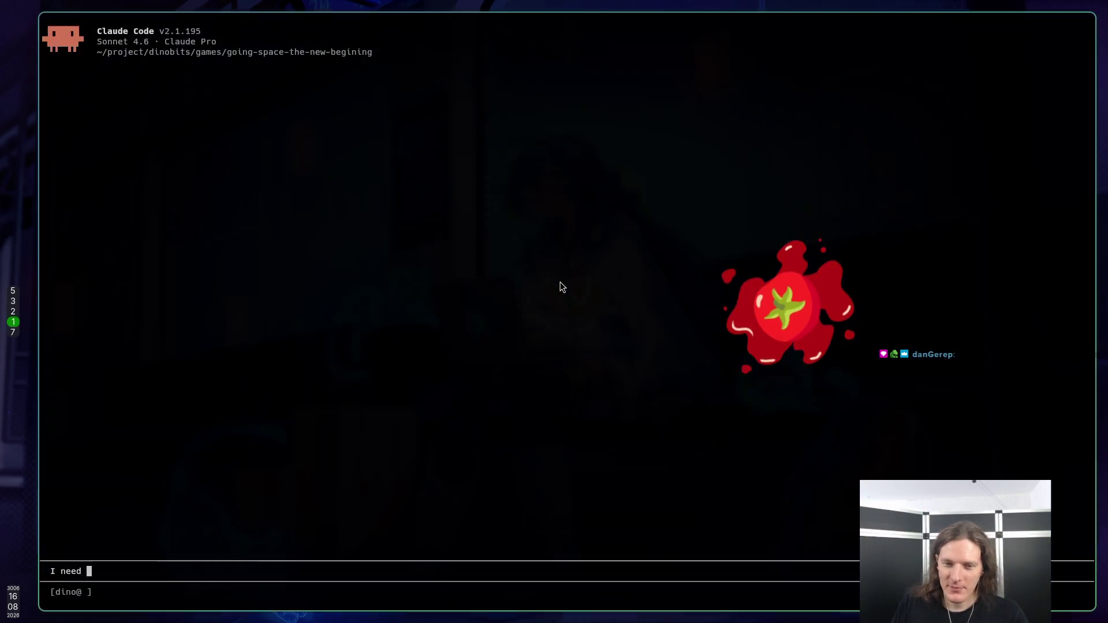
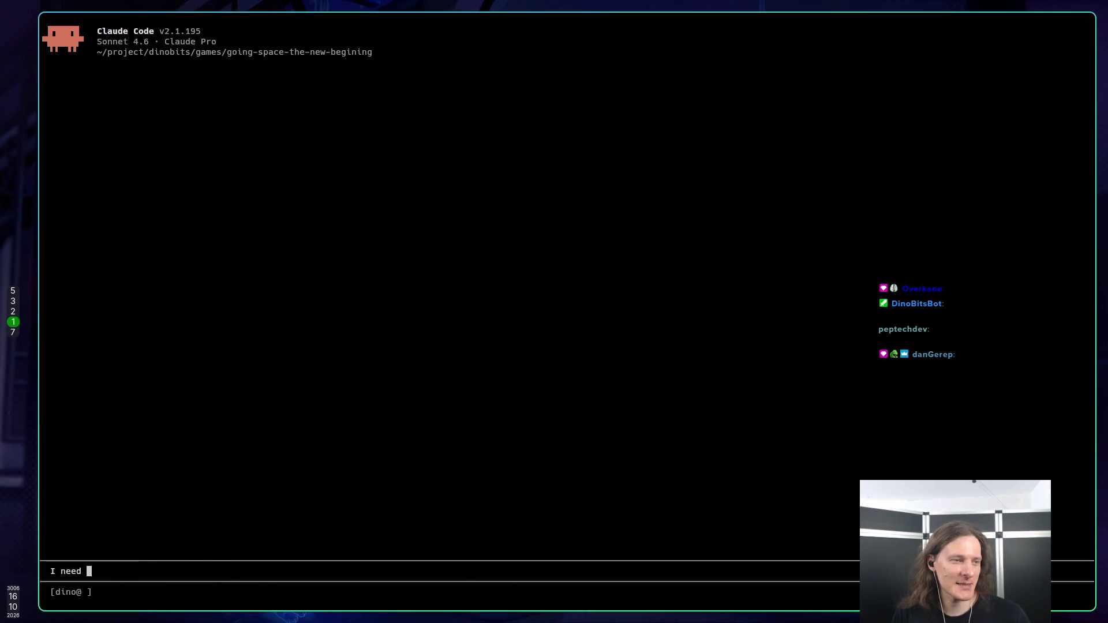
Step: Glance at the Godot editor and the stream dashboard chat, then return to Claude Code
key(super+5)
key(super+2)
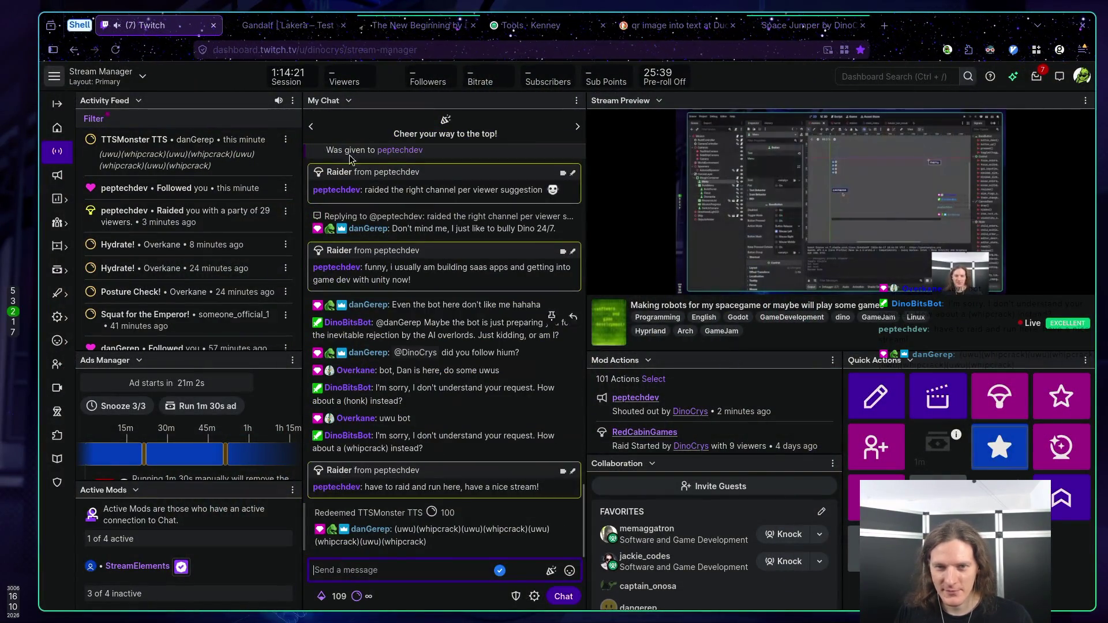
scroll(177, 222, down, 1)
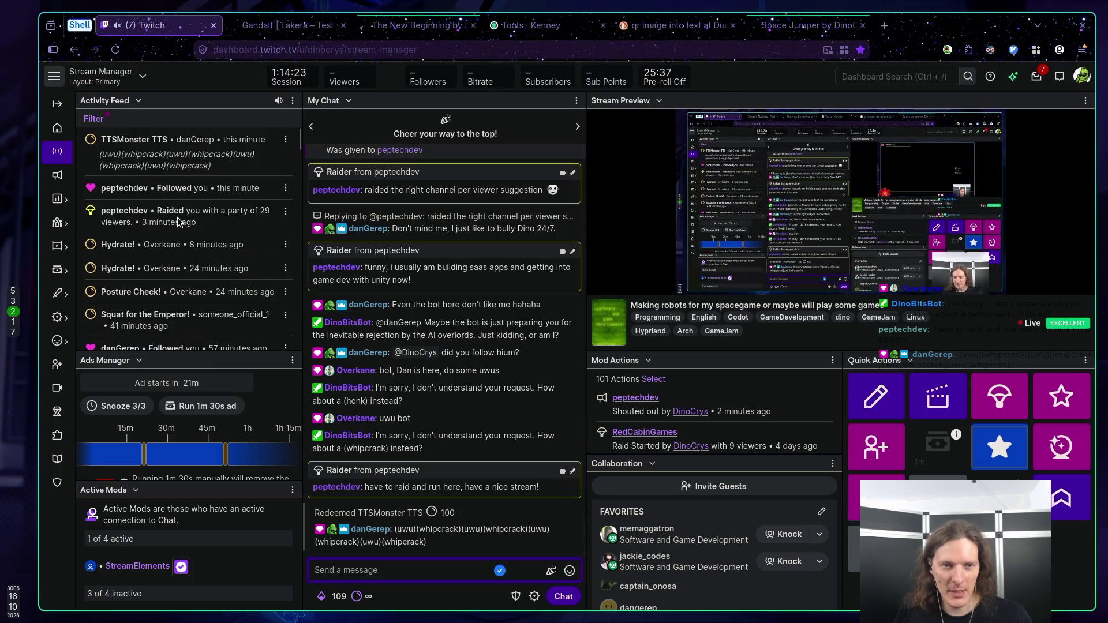
key(super+5)
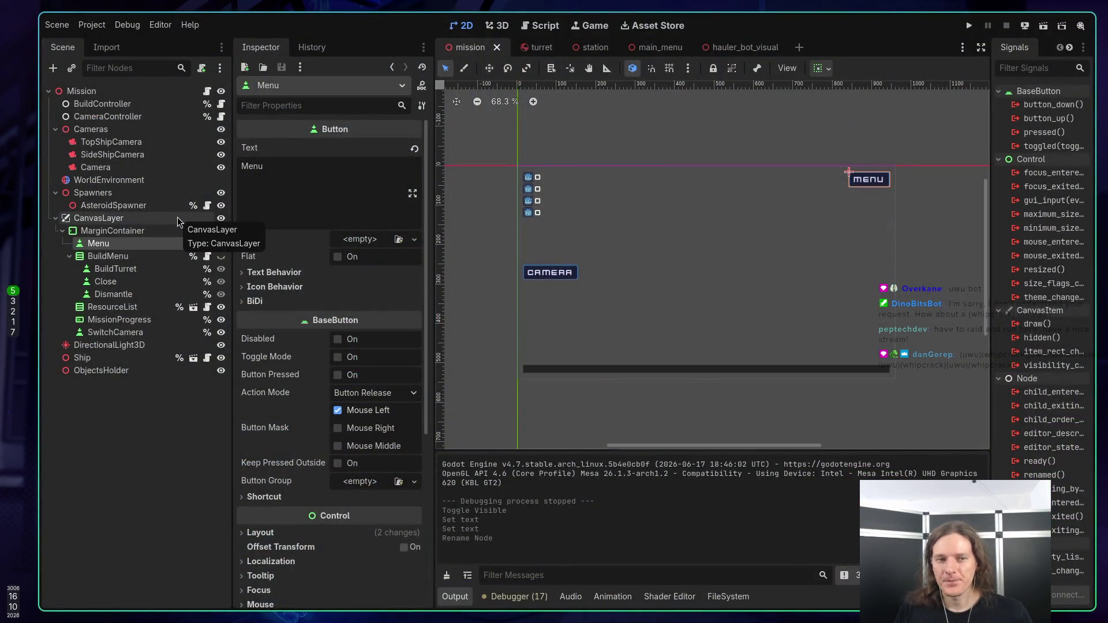
key(super+1)
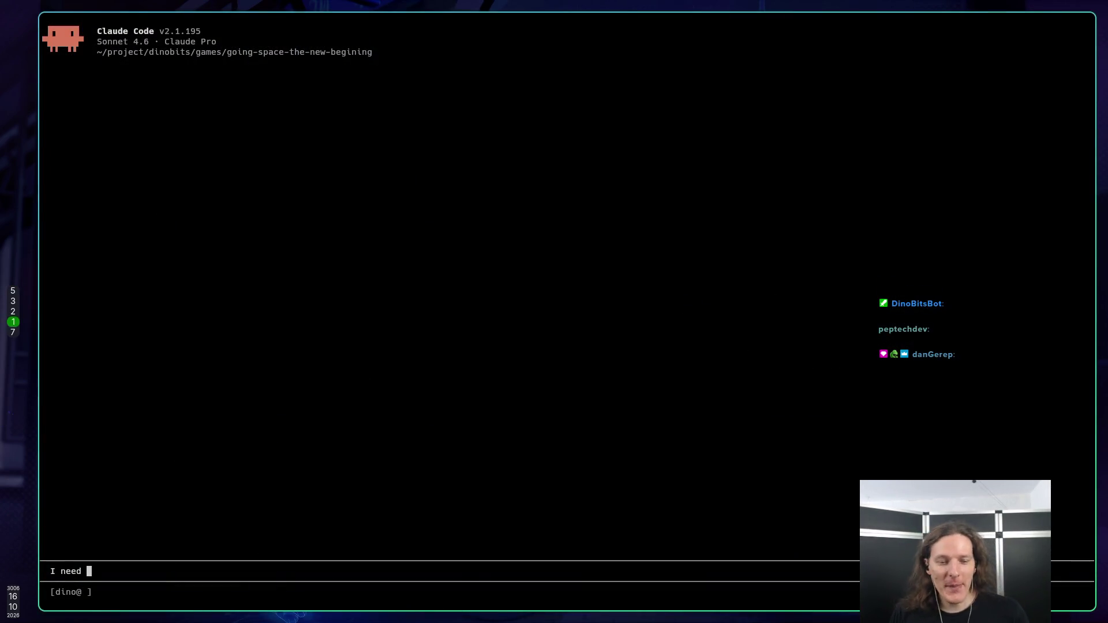
Step: Type the request for a main menu on Esc, citing the settings manager autoload and asking about structure
text(main menu on)
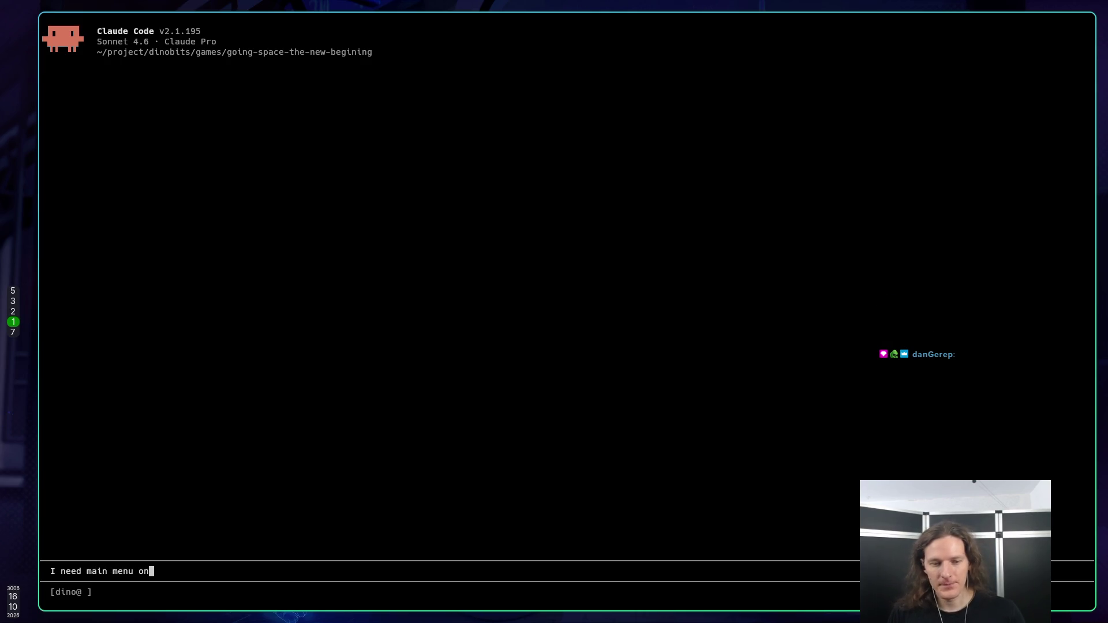
text( esc. )
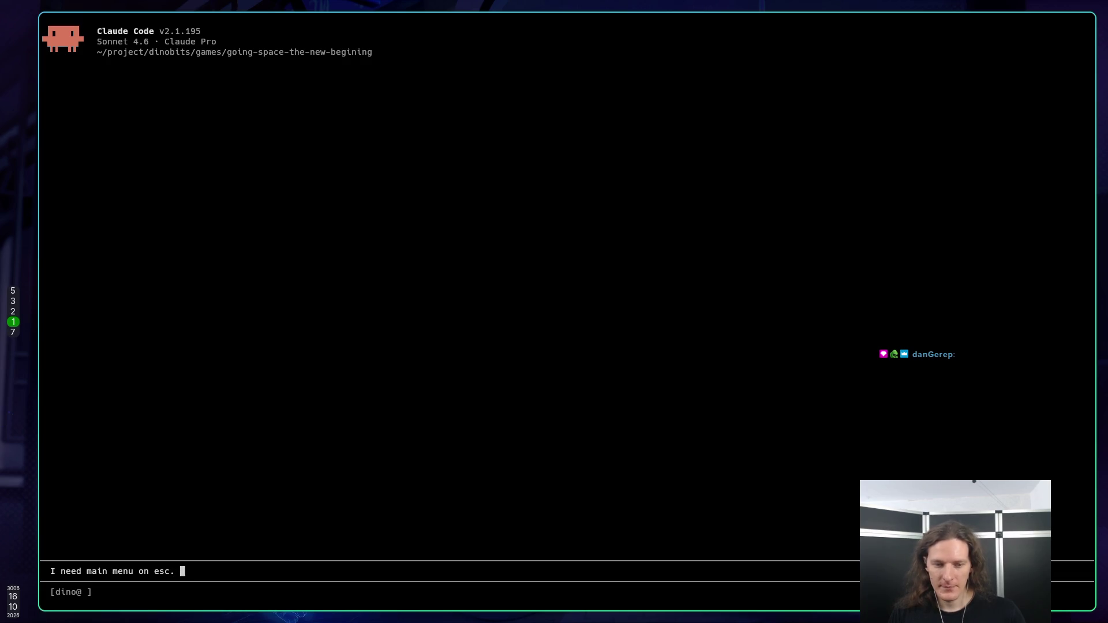
text(N)
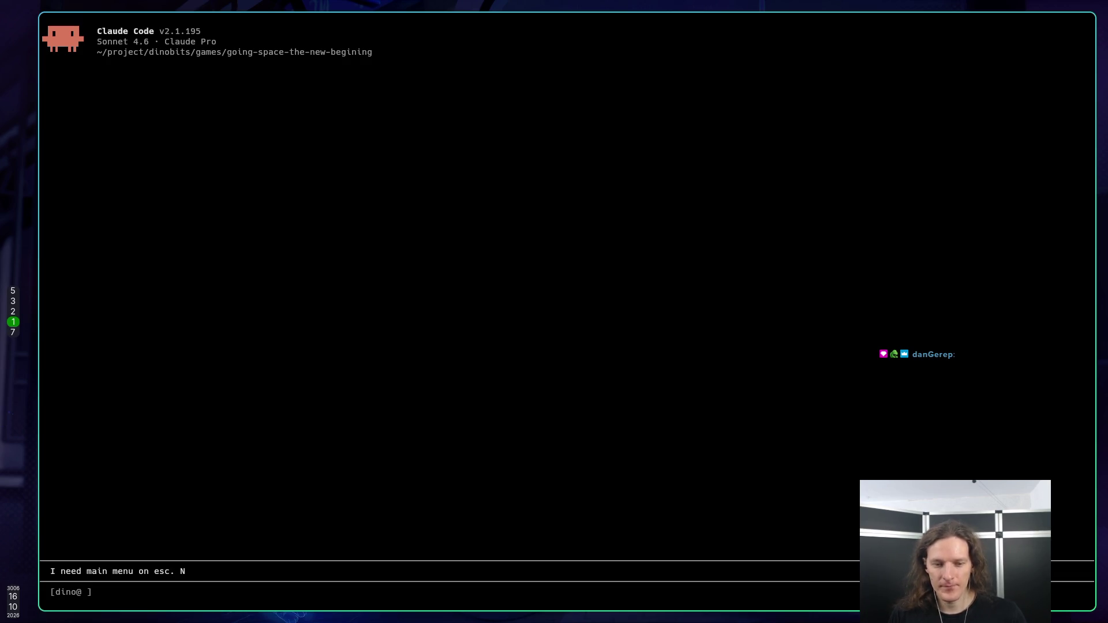
key(BackSpace)
text(But we did S)
key(BackSpace)
text(settings )
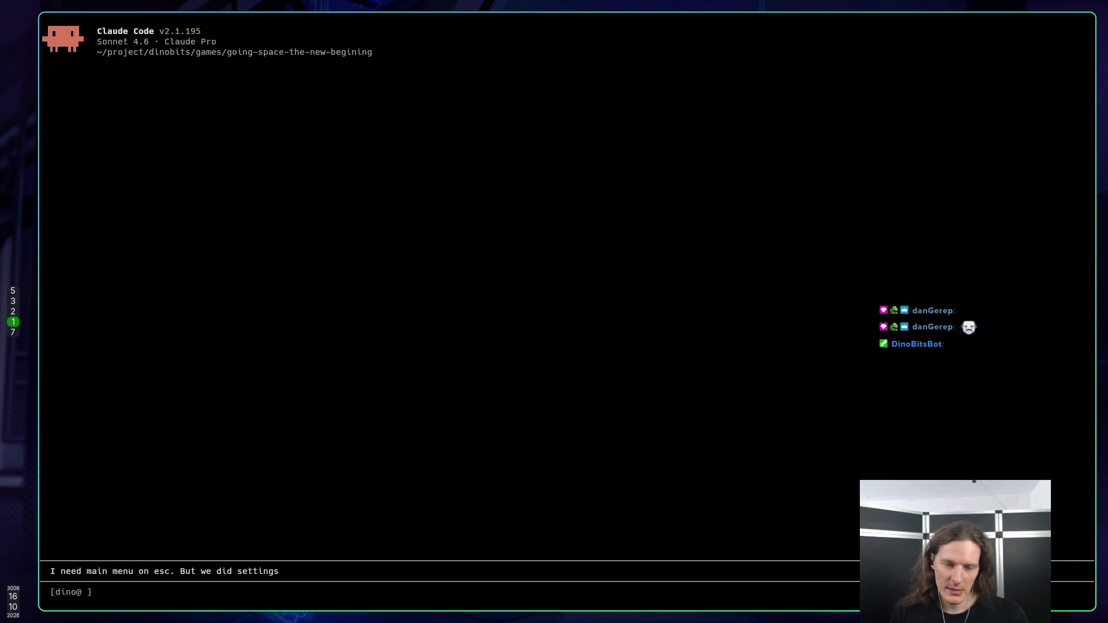
text(ma)
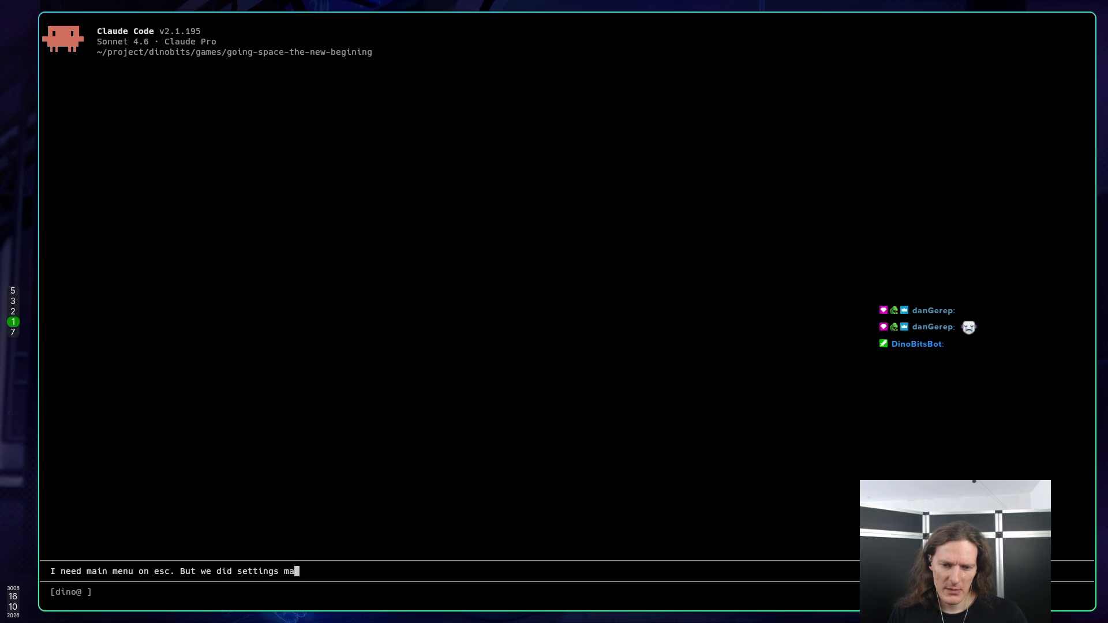
text(nager au)
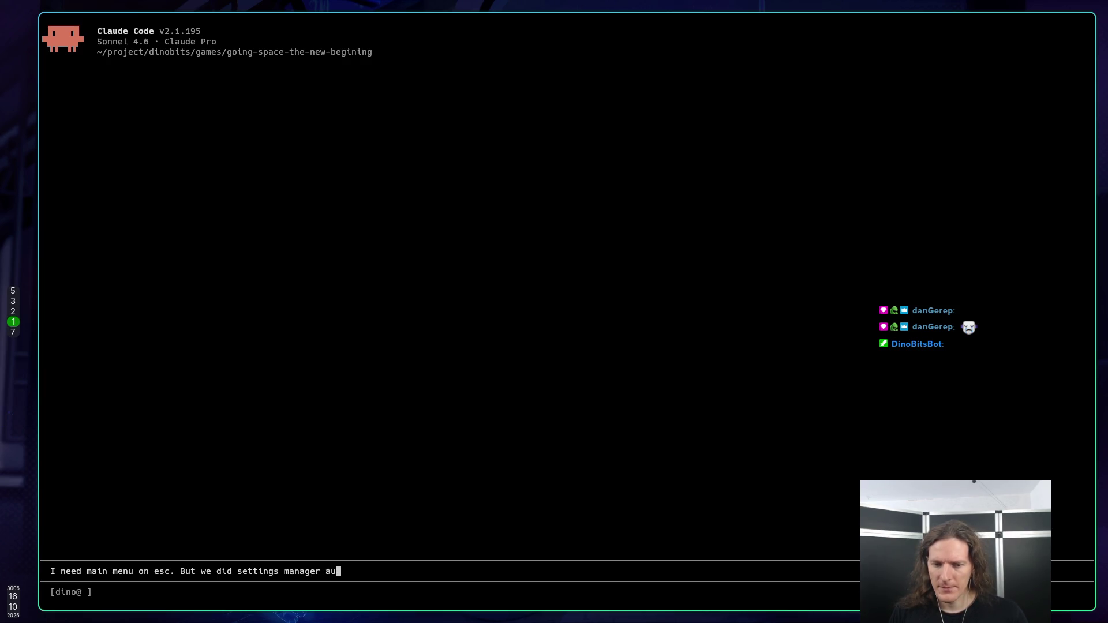
text(toload. Was htis)
key(BackSpace)
key(BackSpace)
key(BackSpace)
key(BackSpace)
key(BackSpace)
text(thinking that this should be there to)
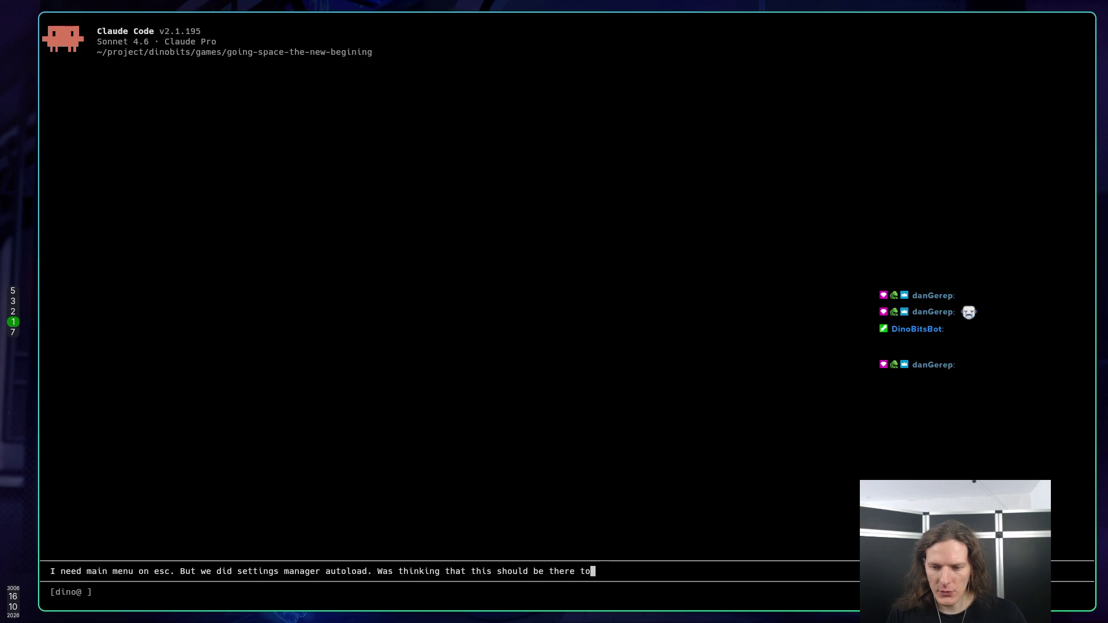
text(o, but of the way of how it is structure)
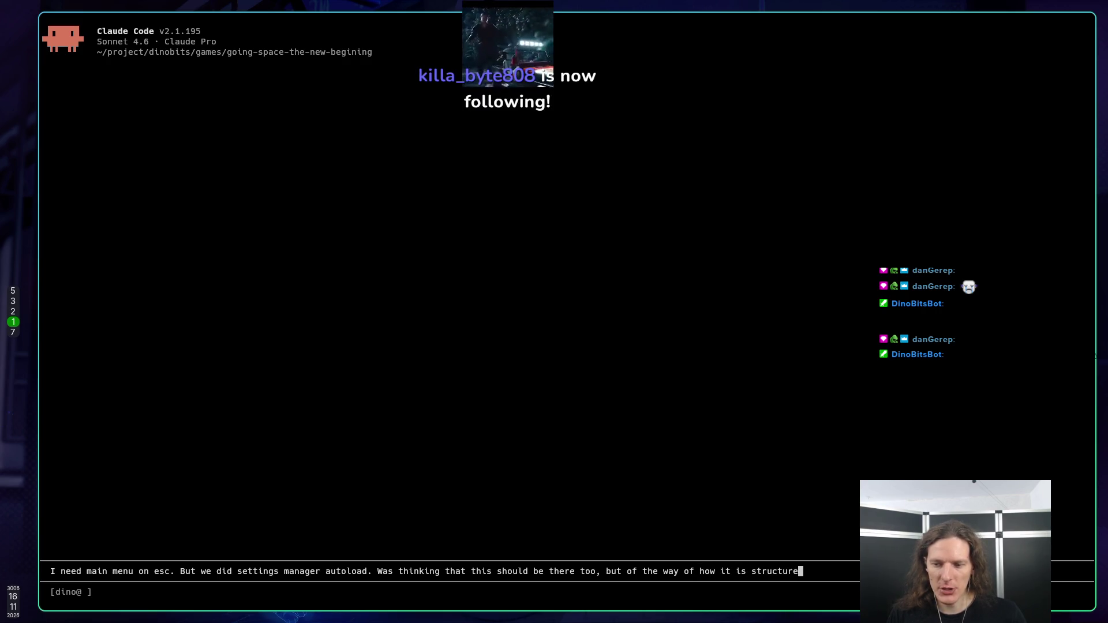
text(d - I'm not)
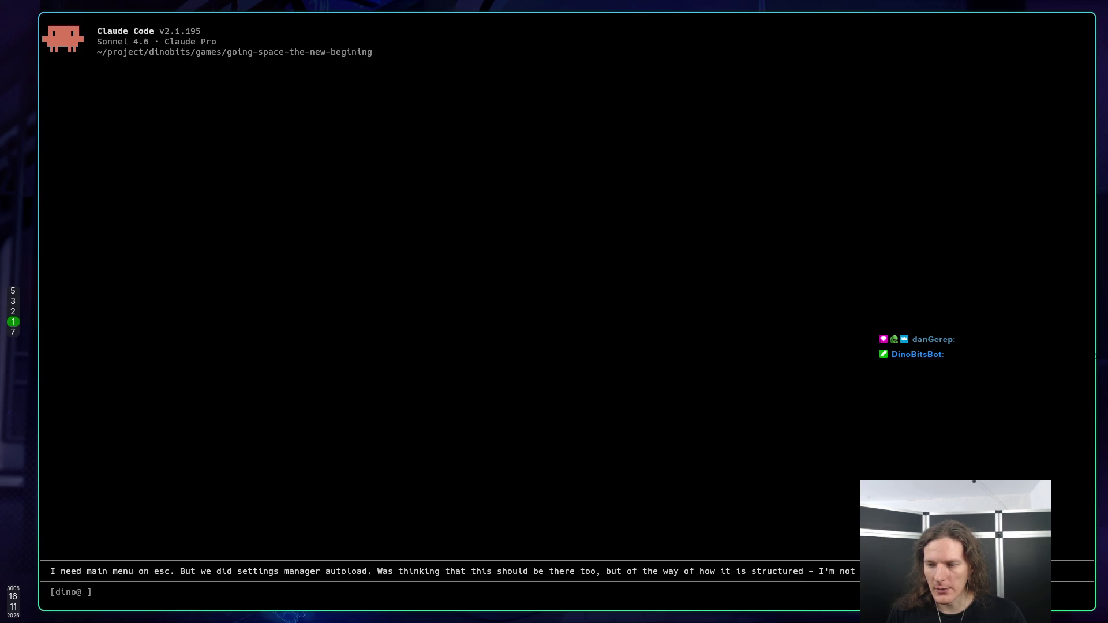
text(ectur)
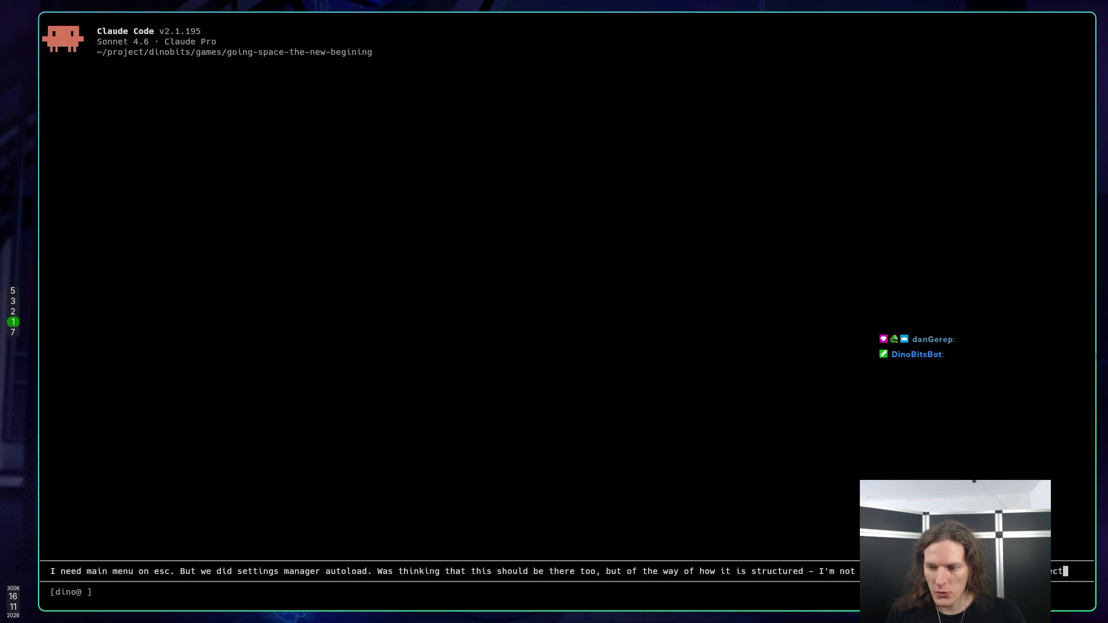
text(al)
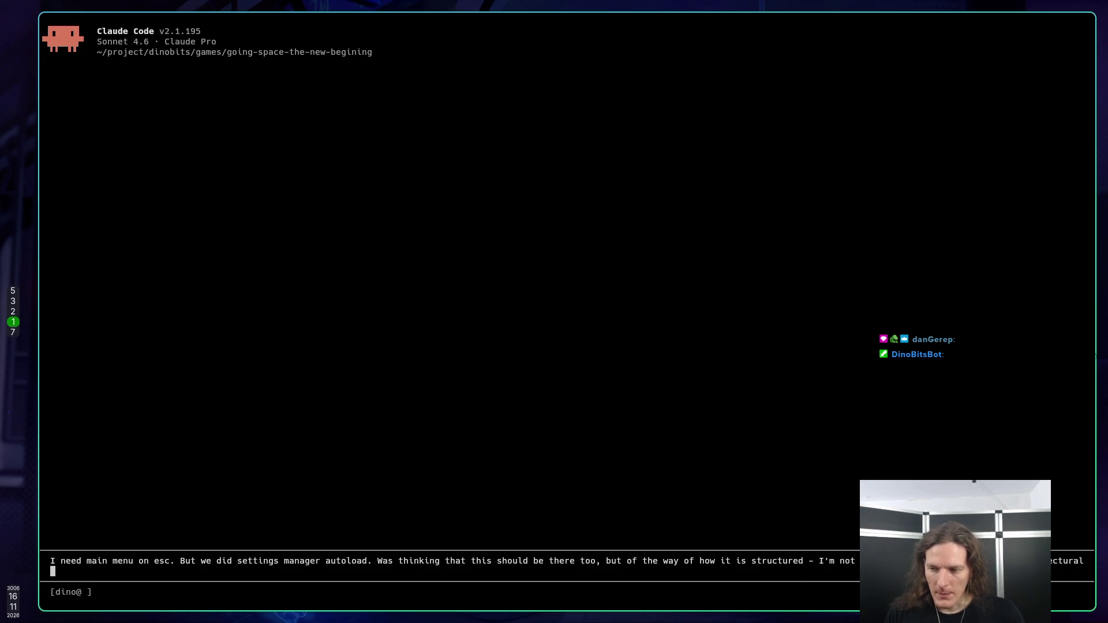
text( and common)
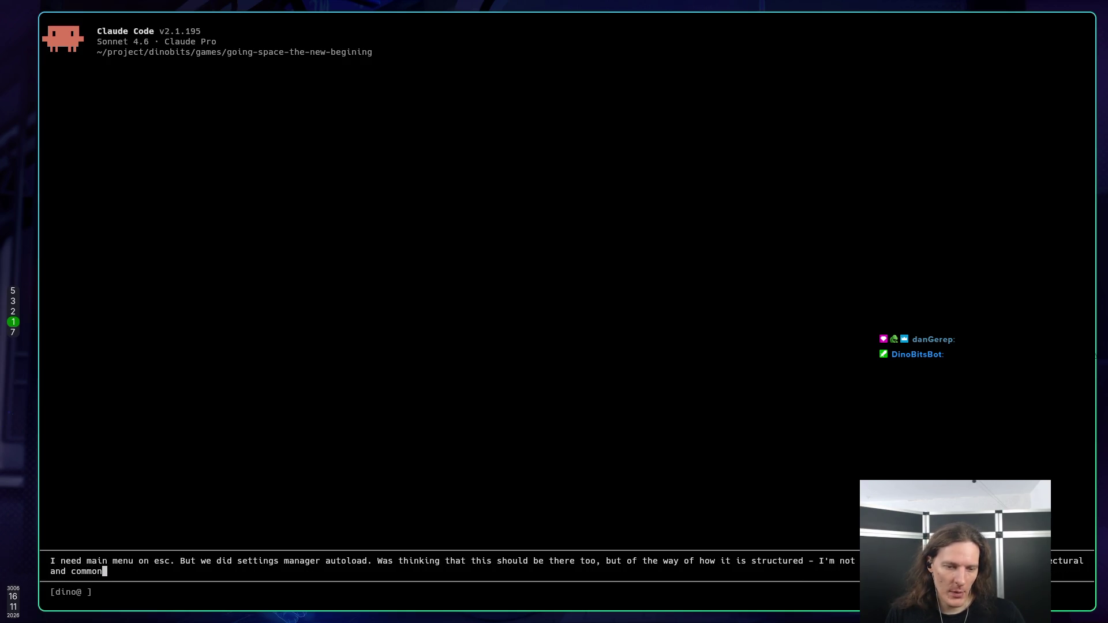
text( way of )
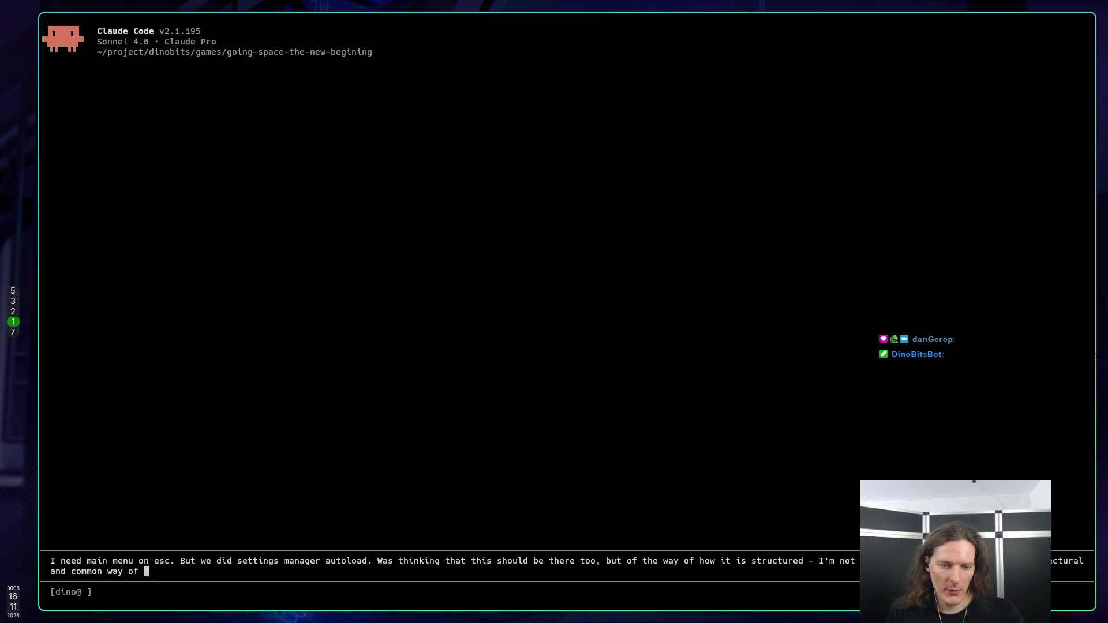
text(doung thi)
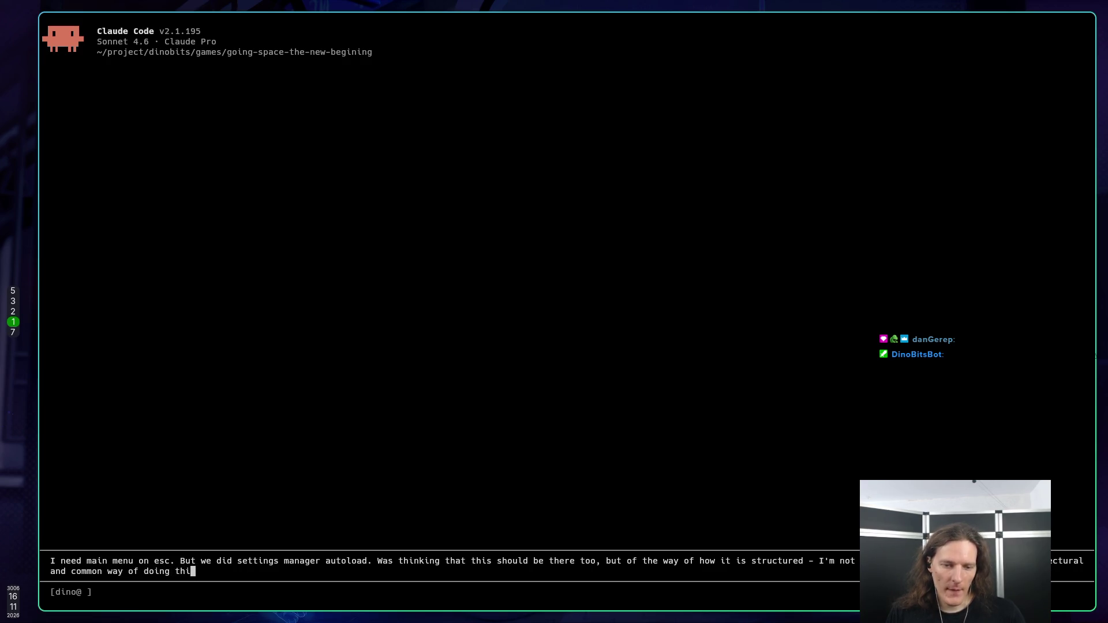
text(s. One thi)
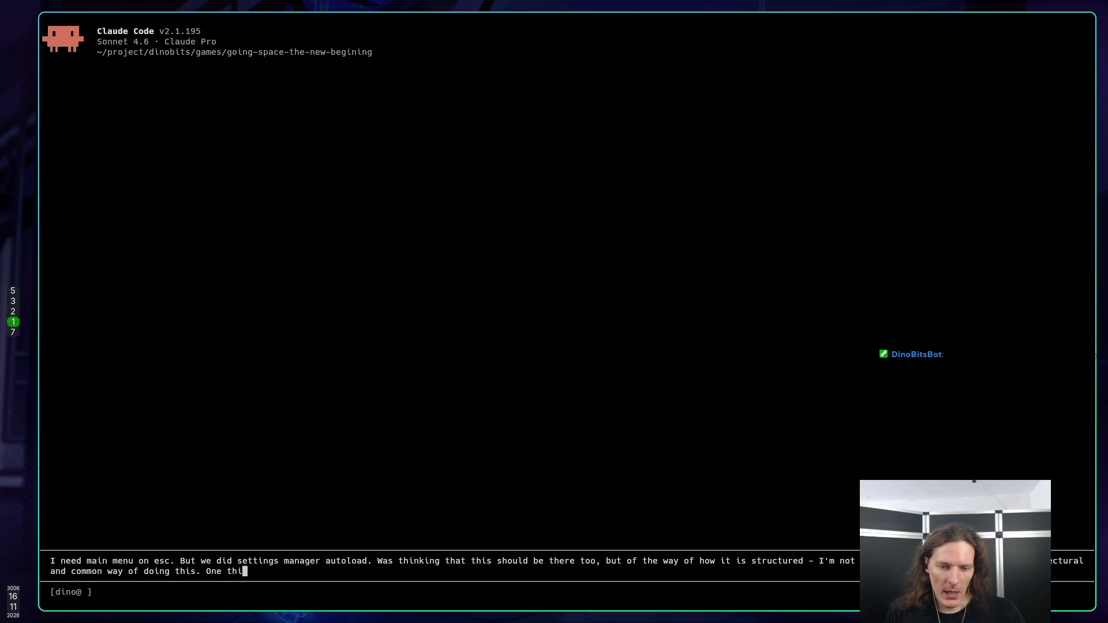
text(ng to note)
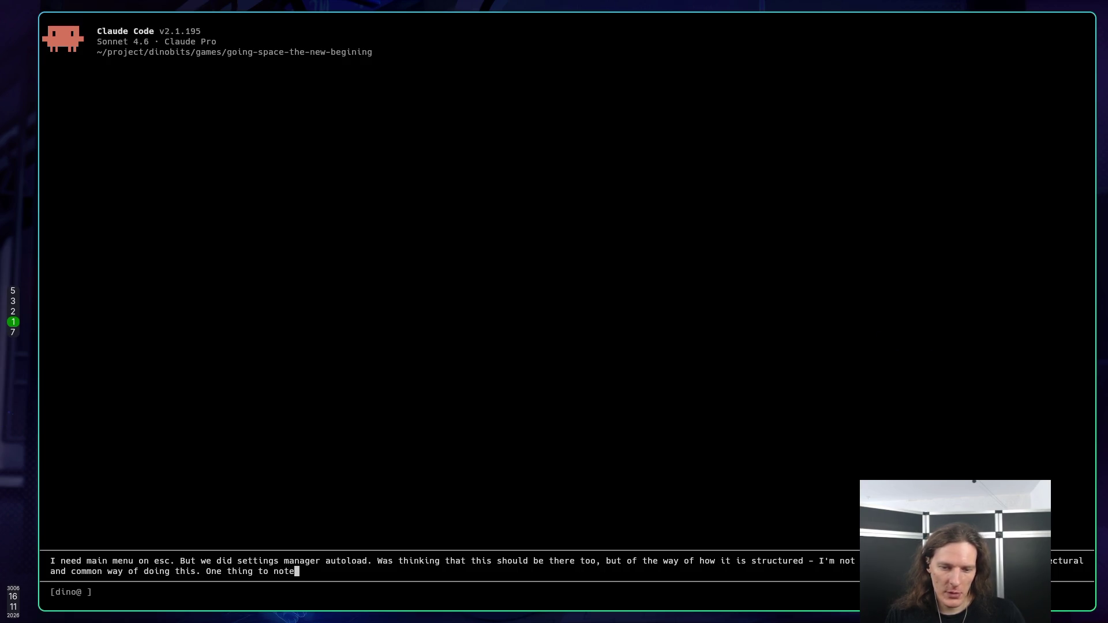
text( that Main Me)
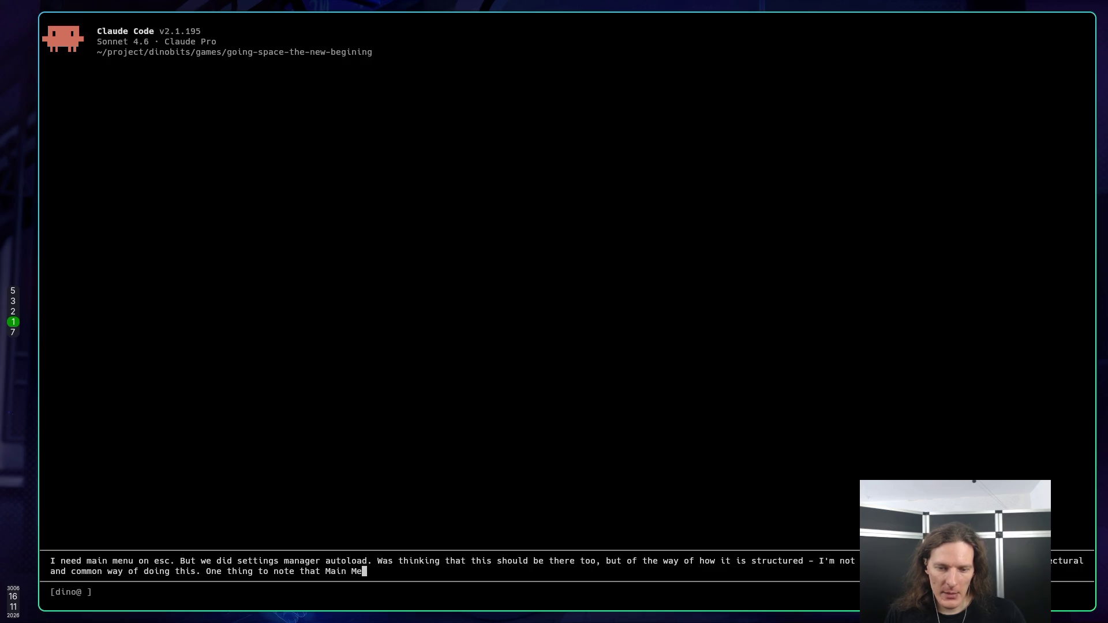
text(ny)
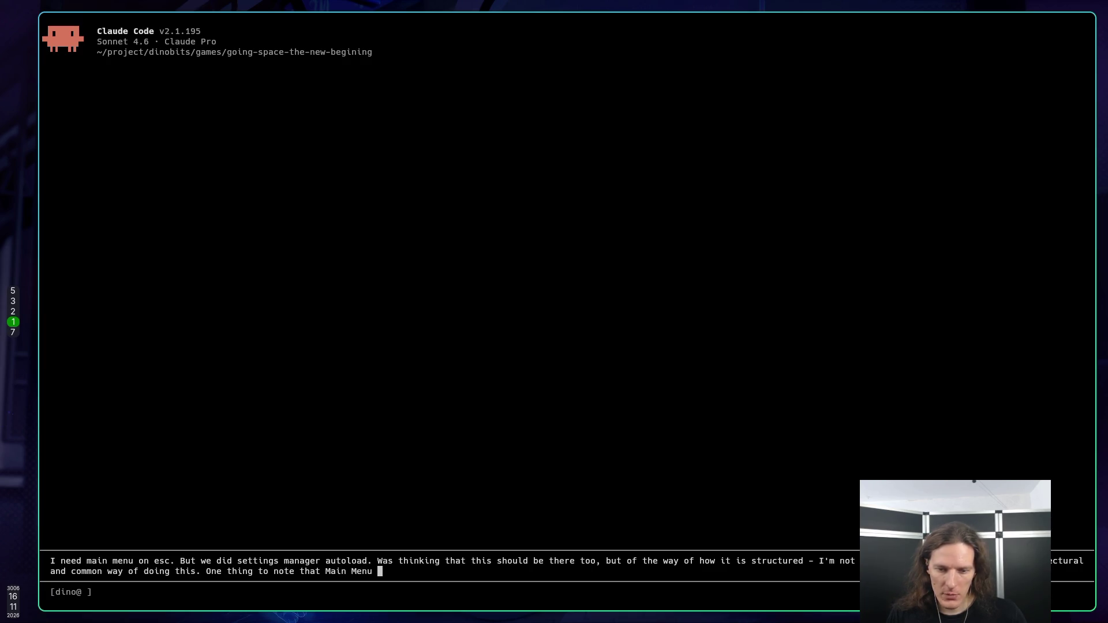
Step: Add that the Main Menu/Pause Menu may differ by game state, starting an in-mission "Emergen…" example
key(BackSpace)
key(BackSpace)
key(BackSpace)
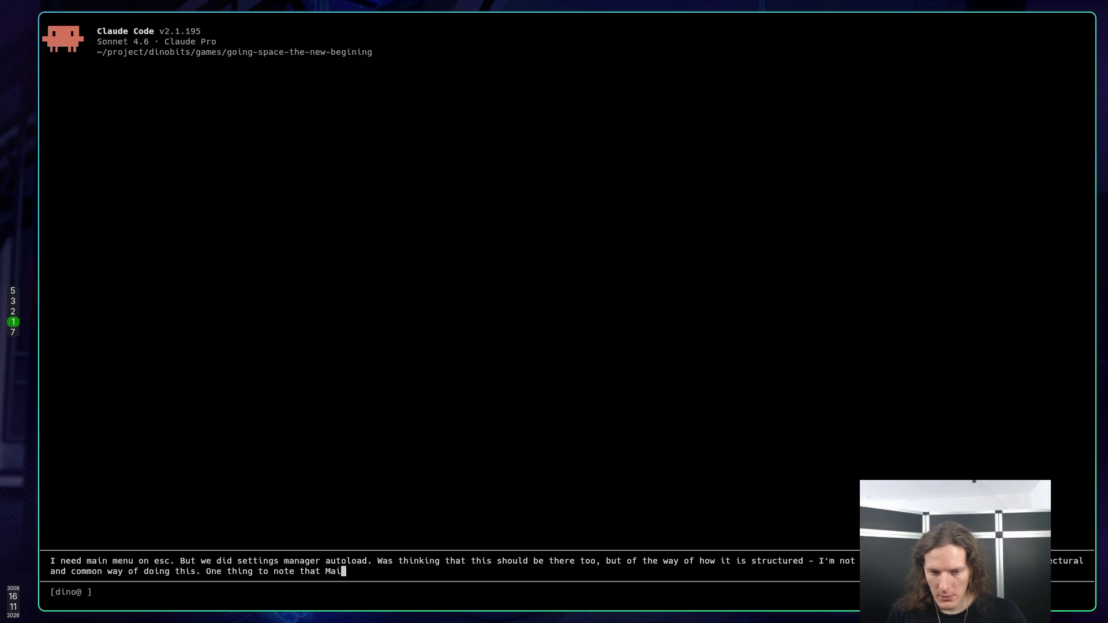
text(ain m)
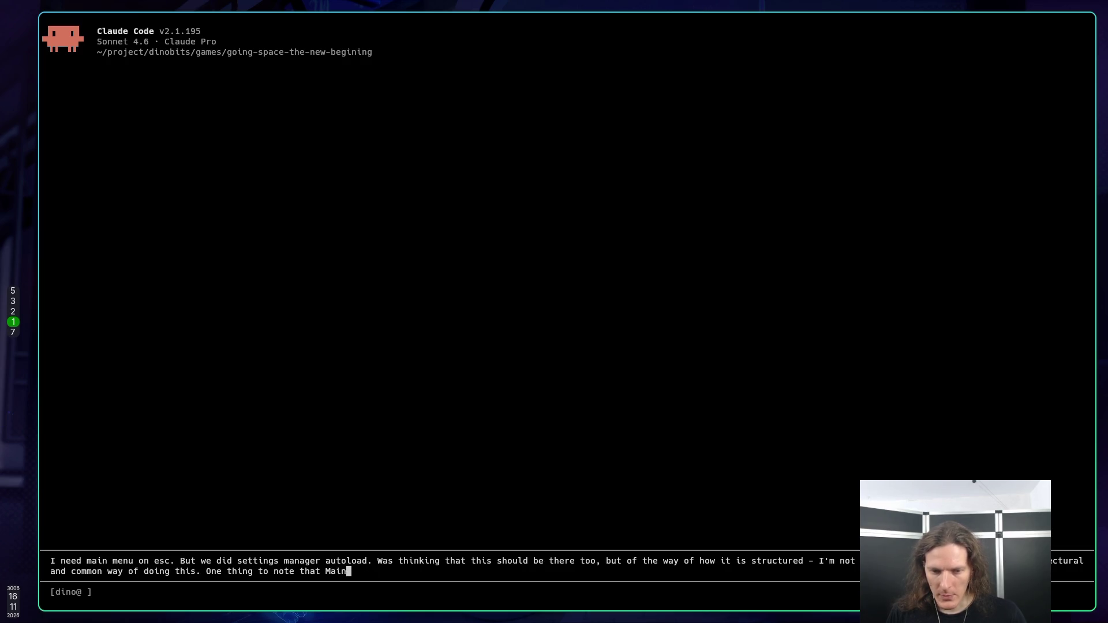
key(BackSpace)
text(Menu/)
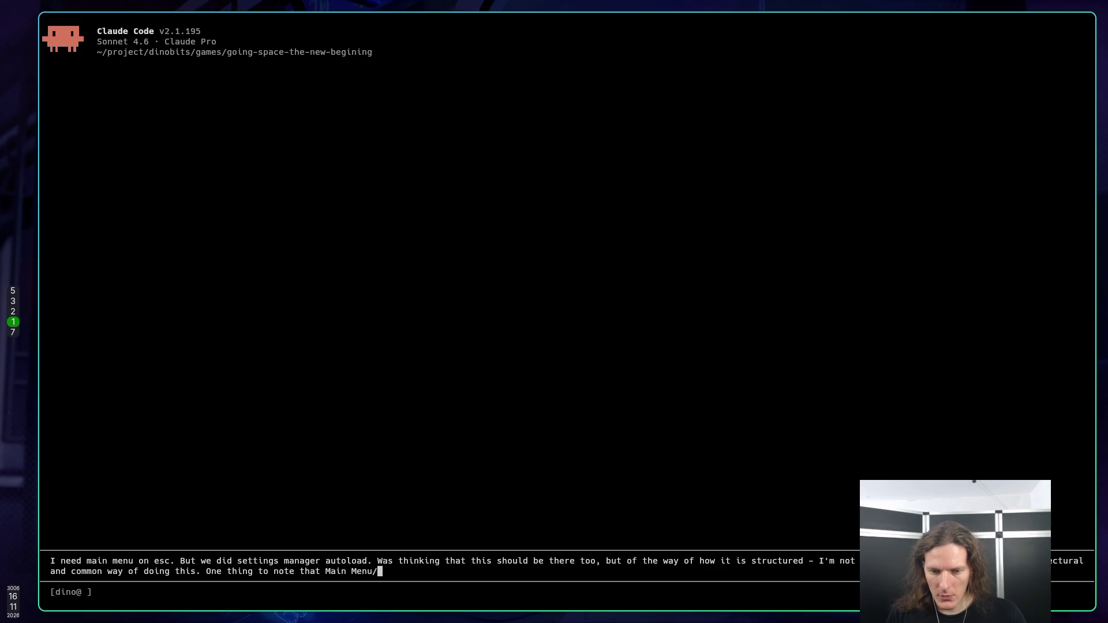
text(Pause Menu )
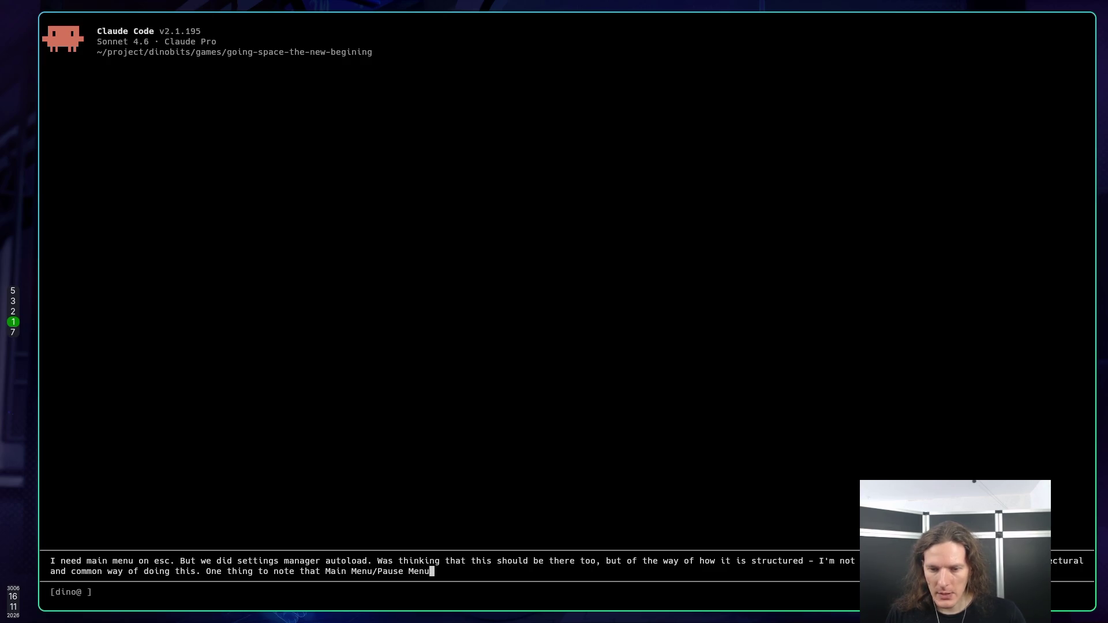
text(may be fid)
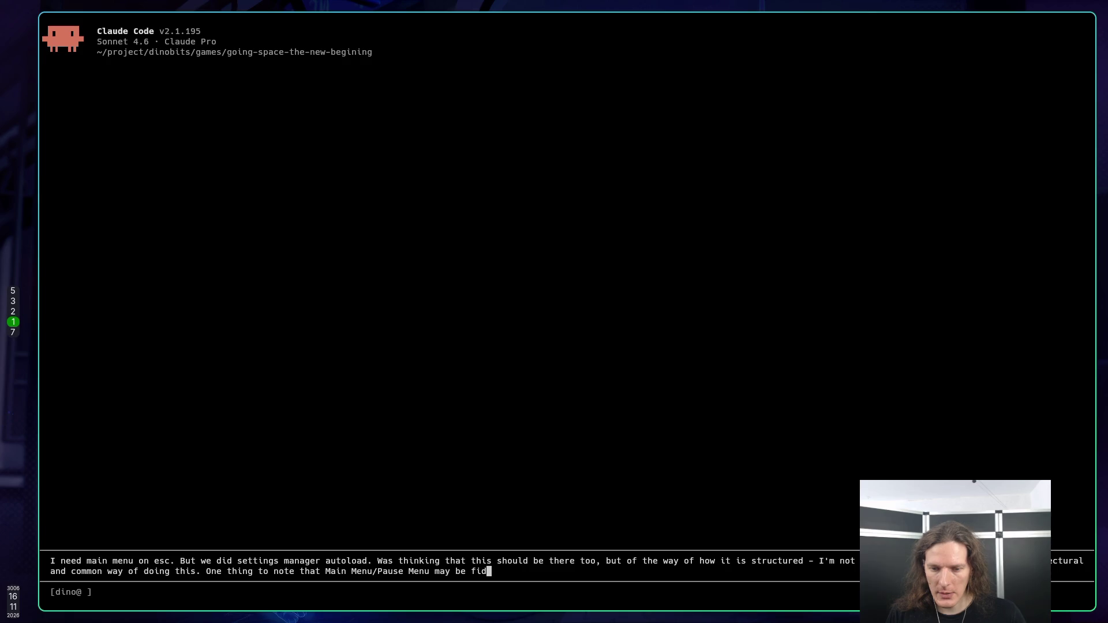
key(BackSpace)
key(BackSpace)
key(BackSpace)
text(diff)
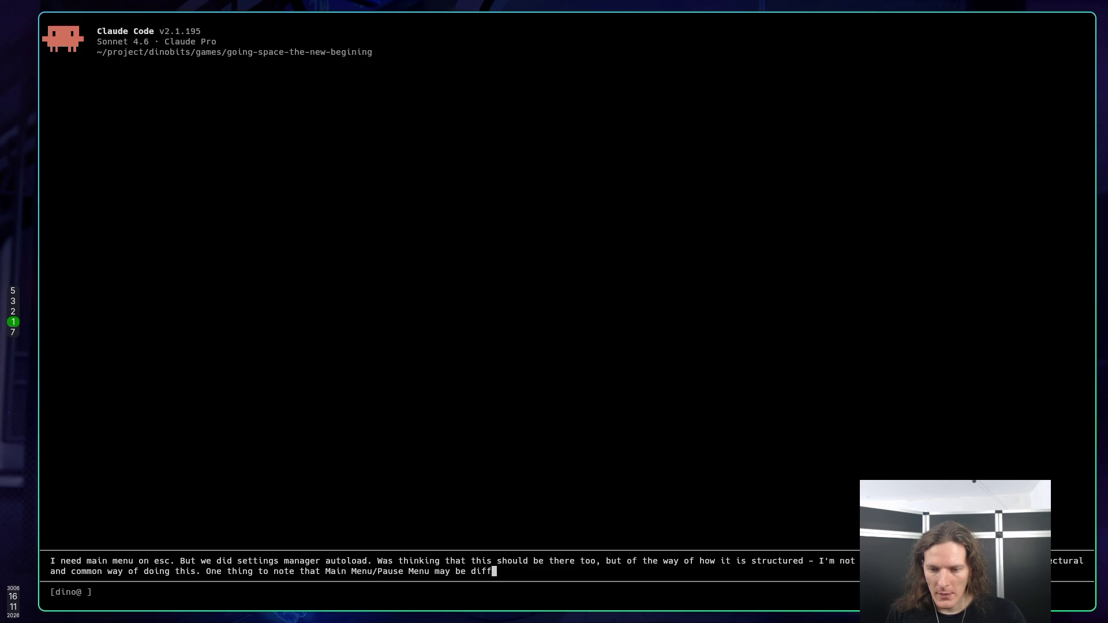
text(erent )
text(dependi)
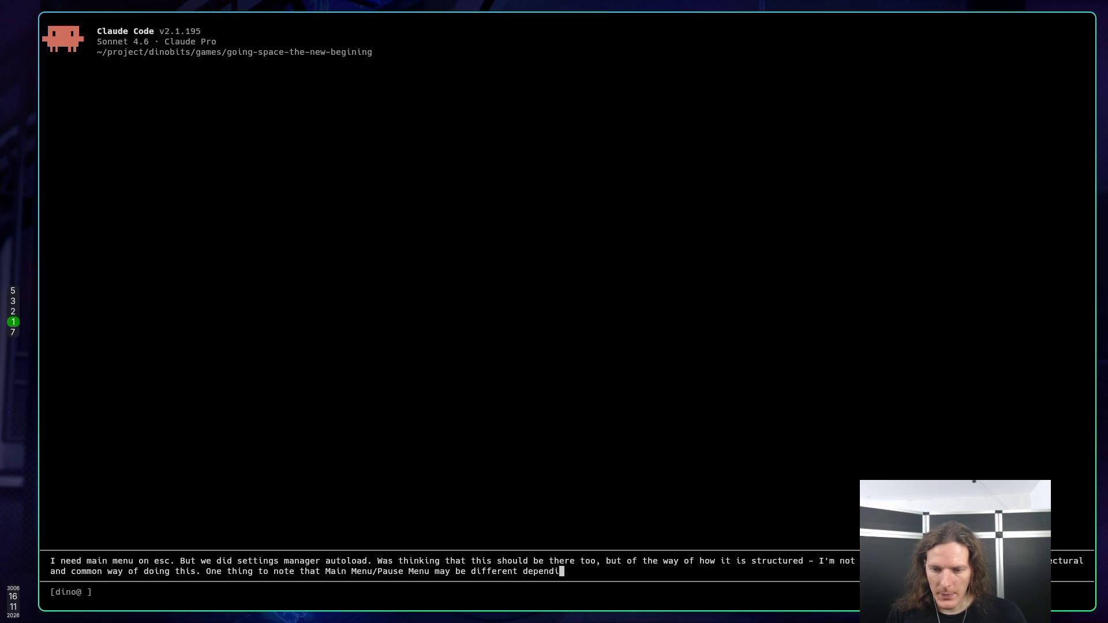
text(ng on a )
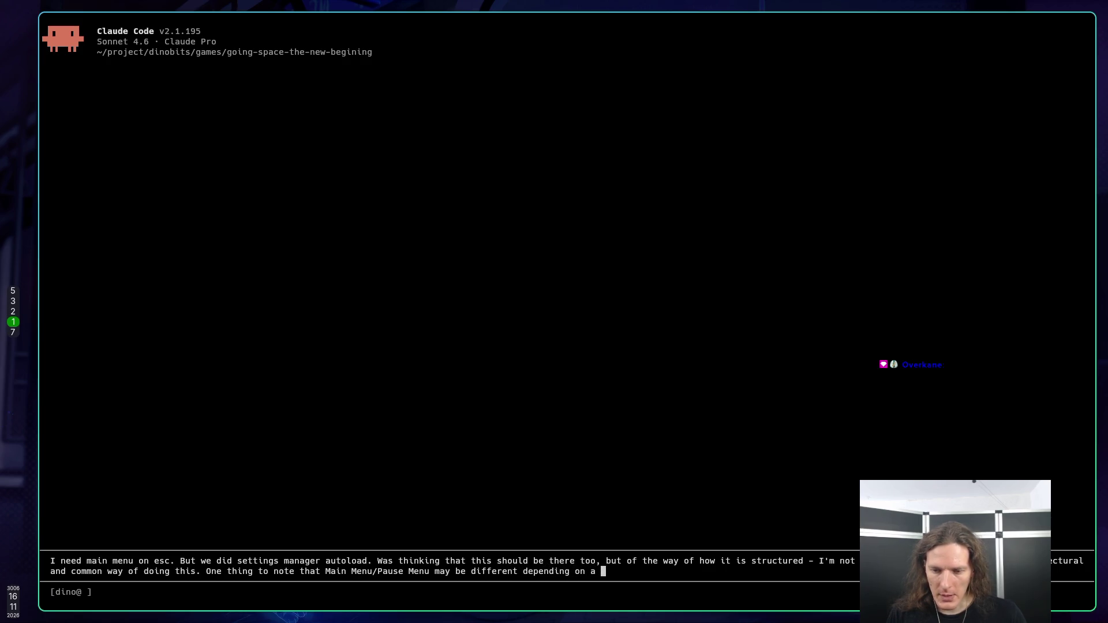
text(game state )
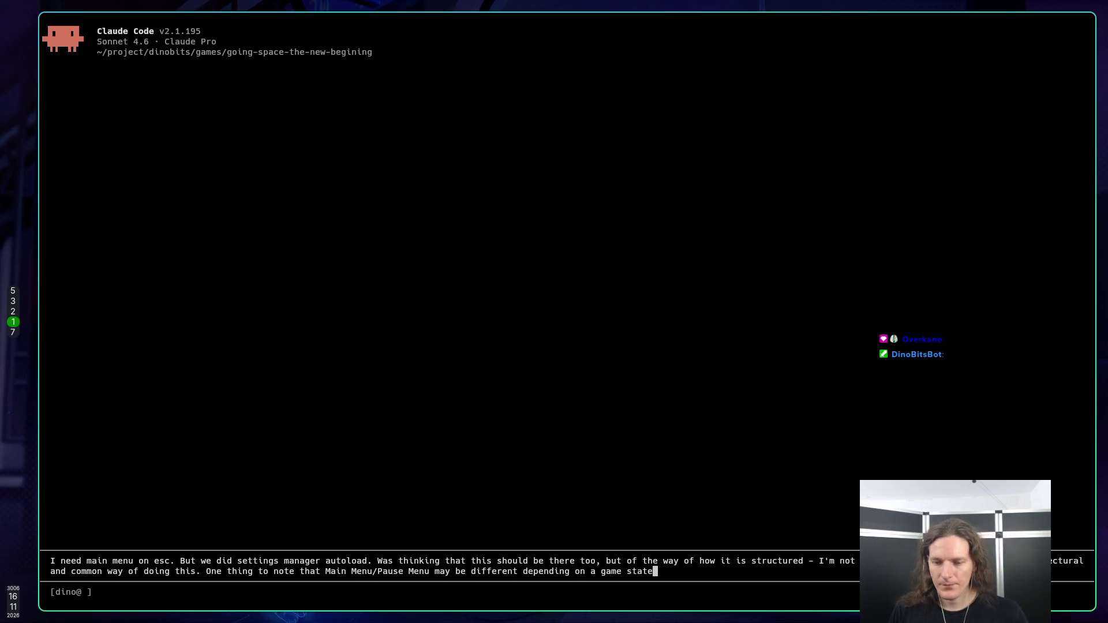
text(like in mission it )
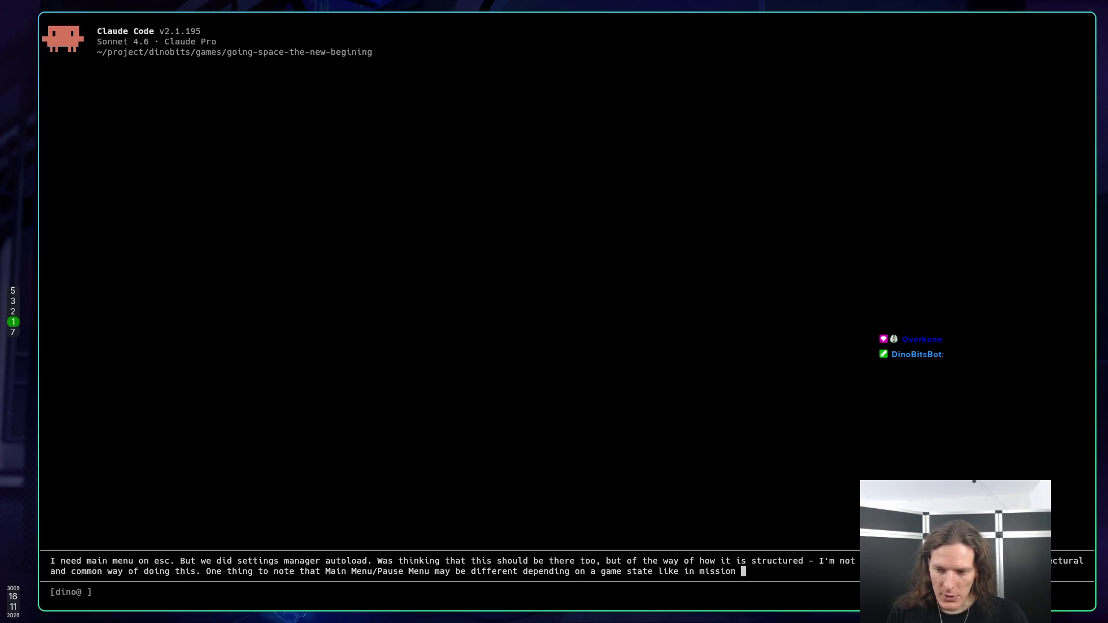
text(mig)
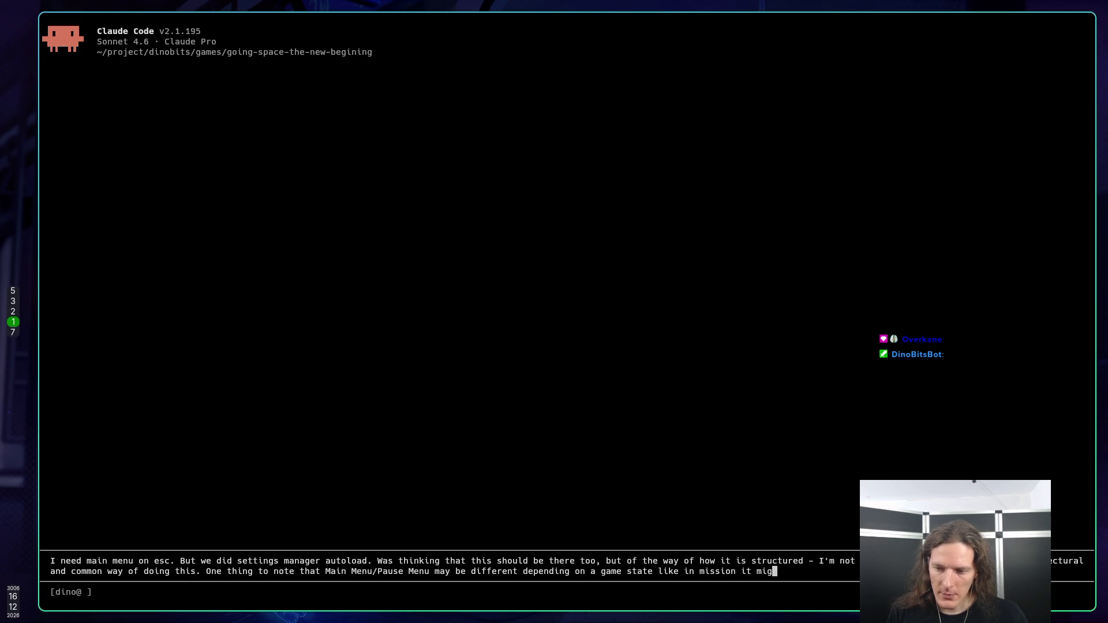
text(ht have )
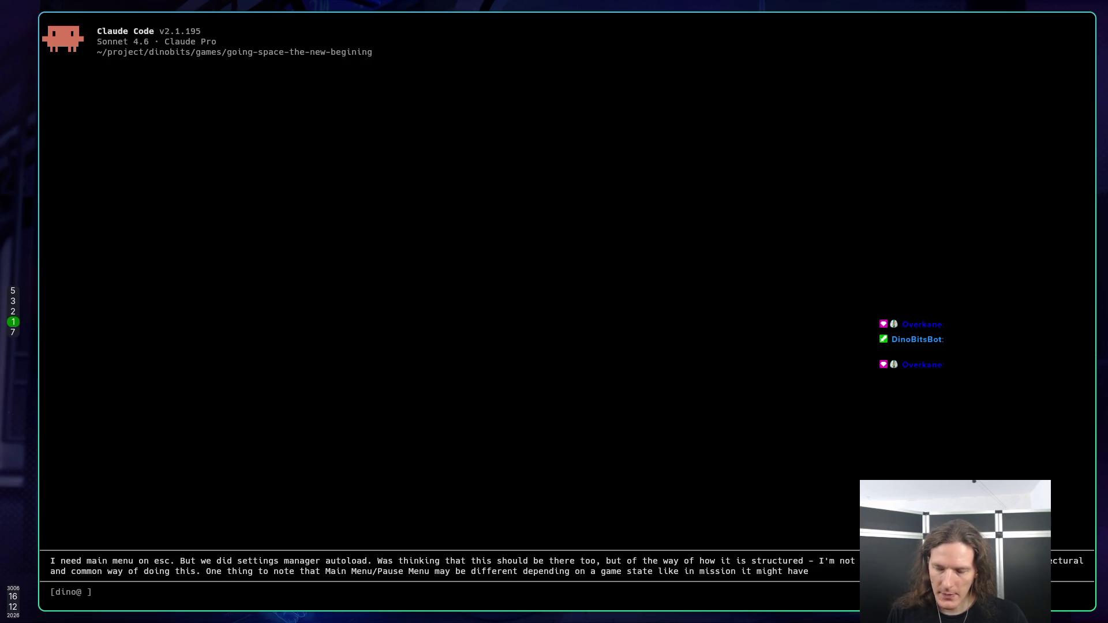
text("Emergenc)
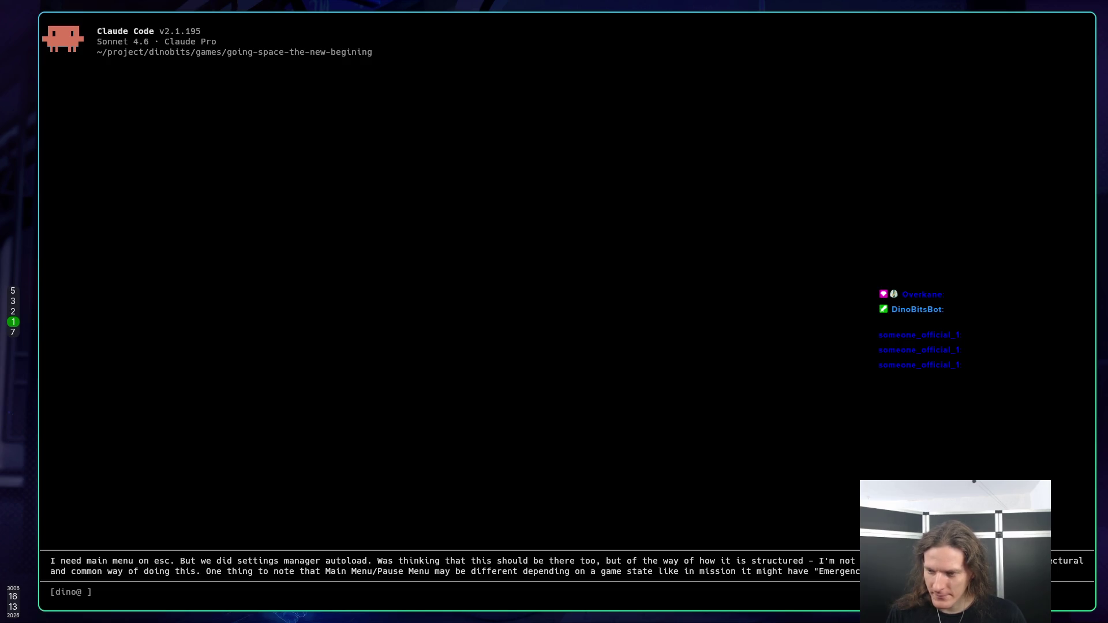
Step: Finish with buttons available on the station but grayed out in a mission, and submit the question
text( on the)
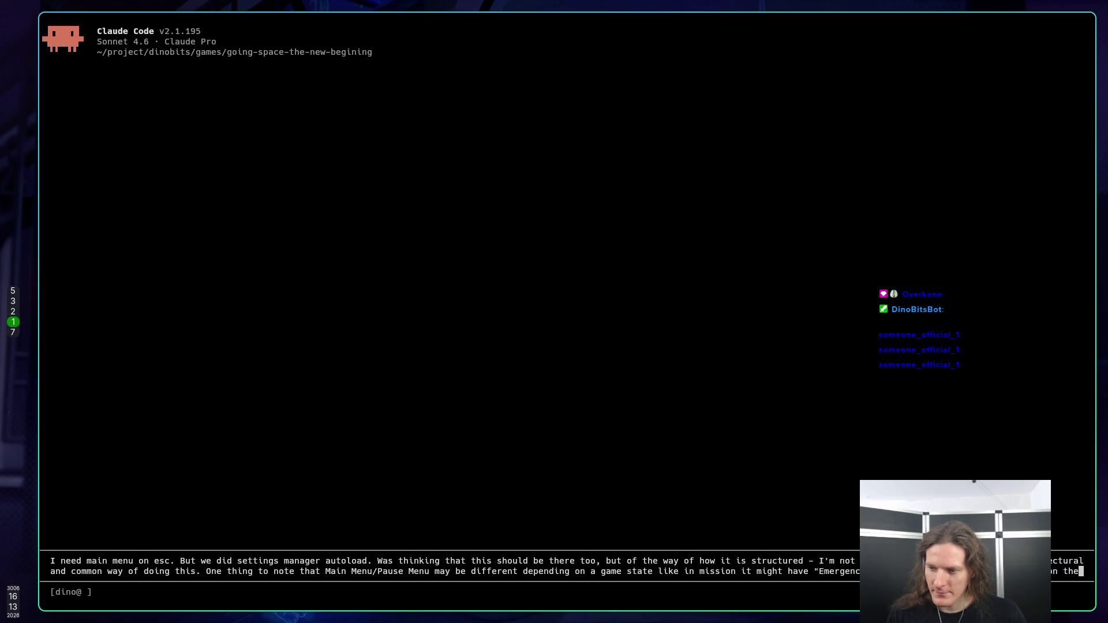
text( station)
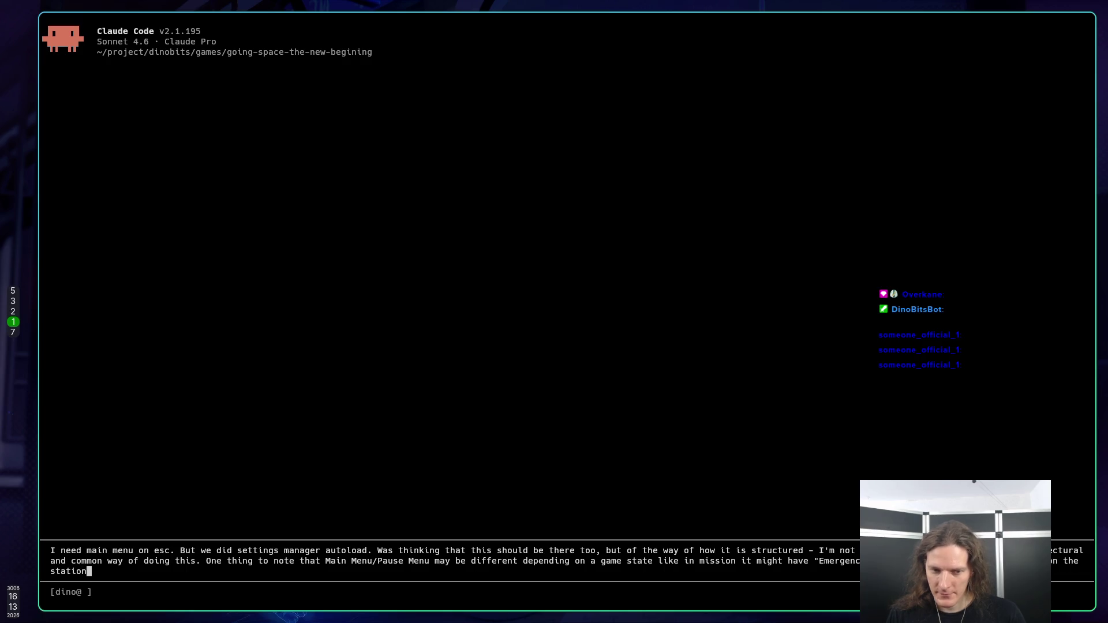
text( and i)
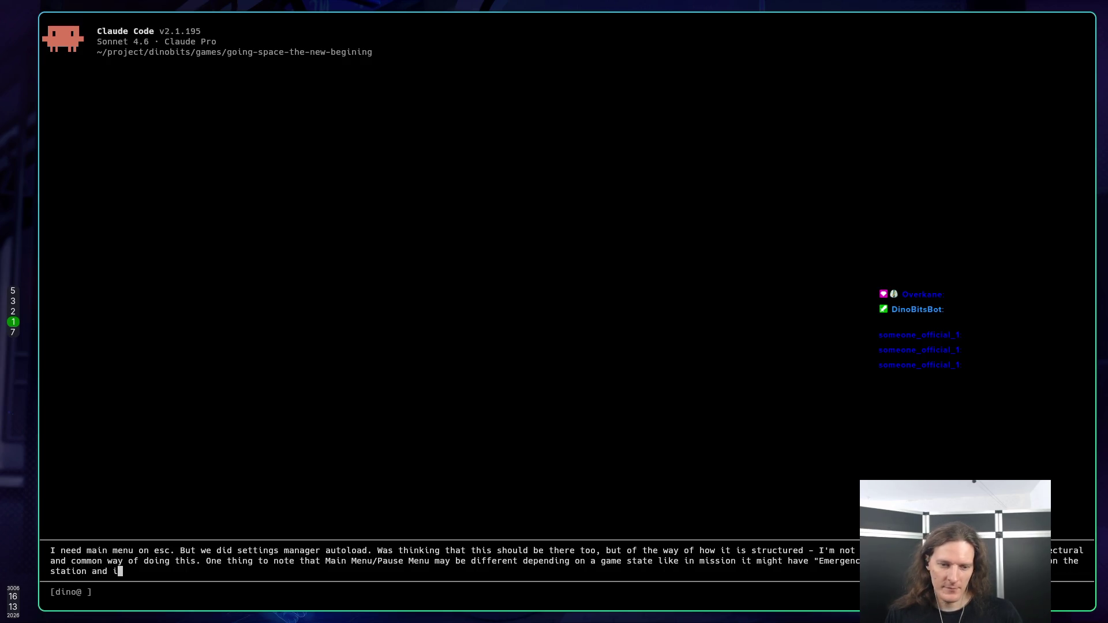
text(t mig)
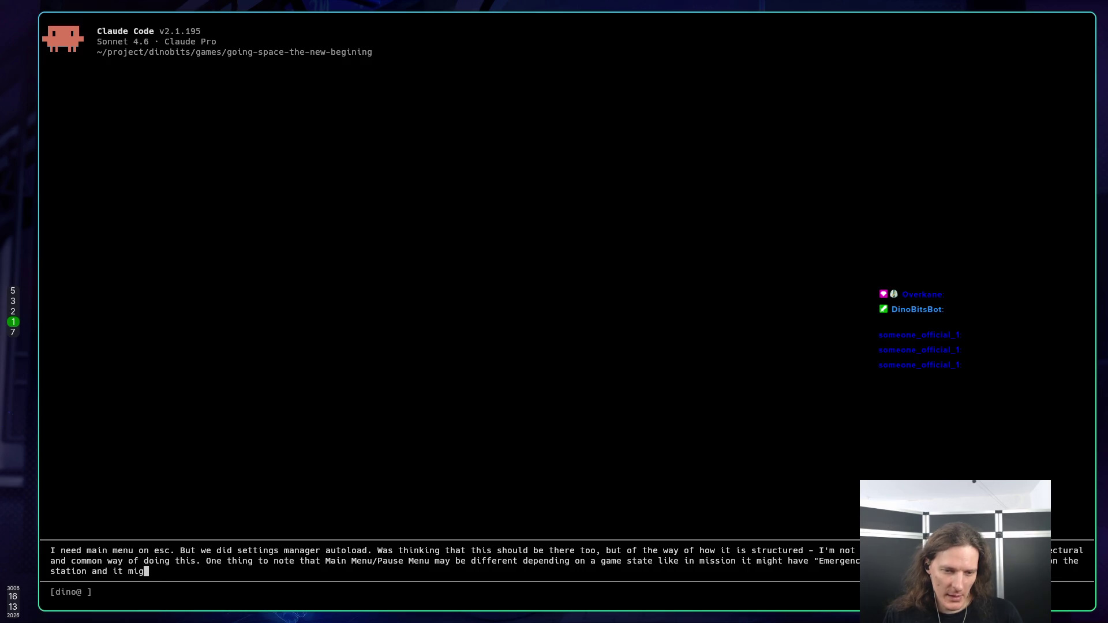
text(ht be gra)
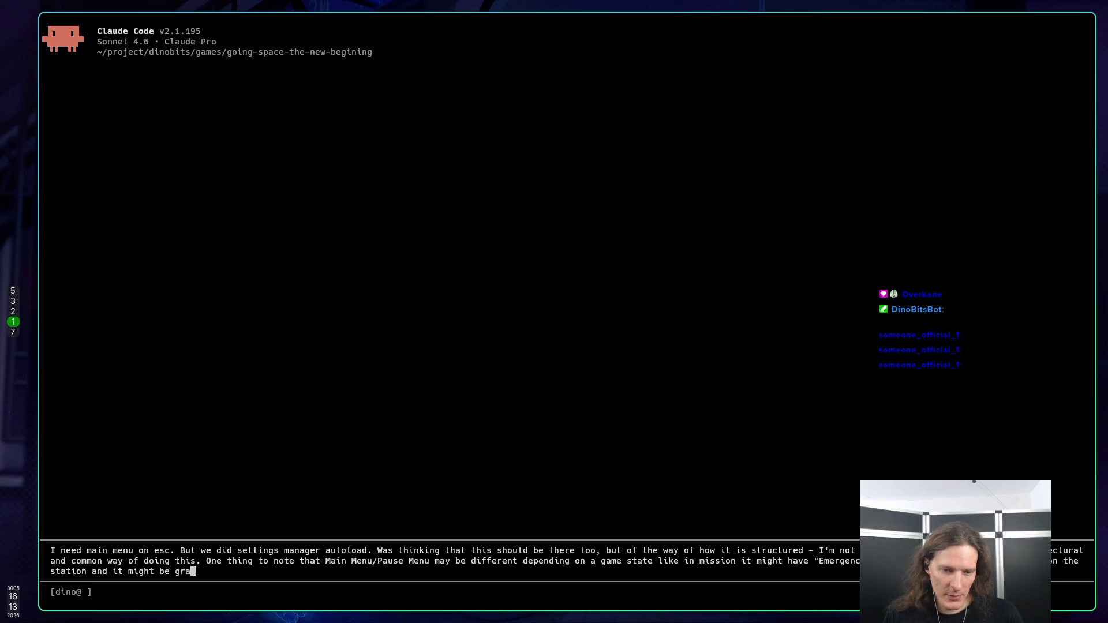
text(yed out a)
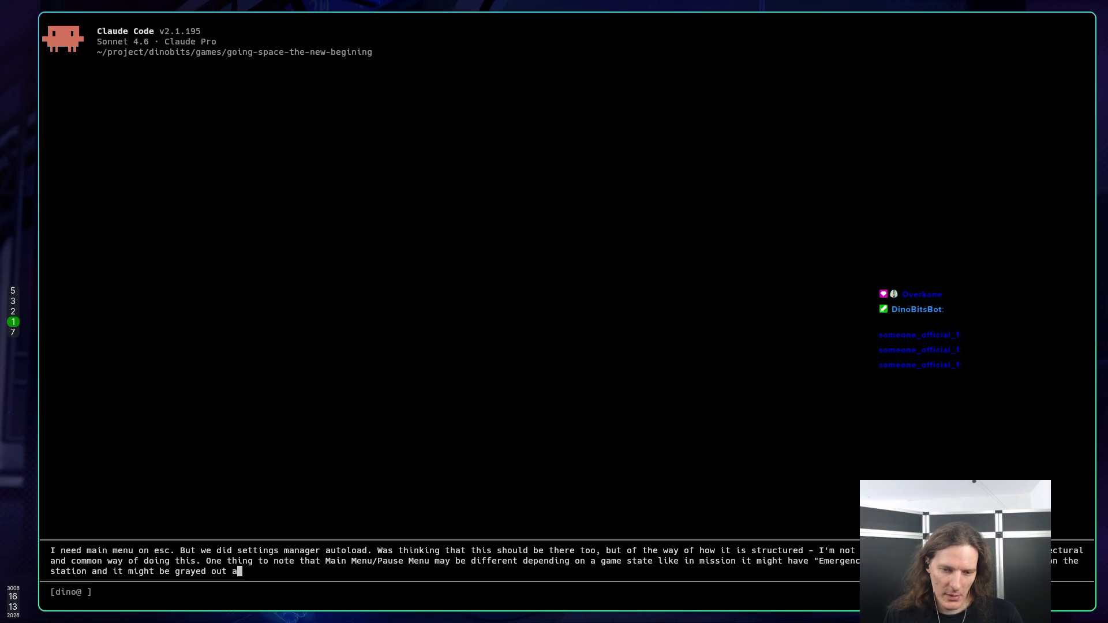
text(t mission.)
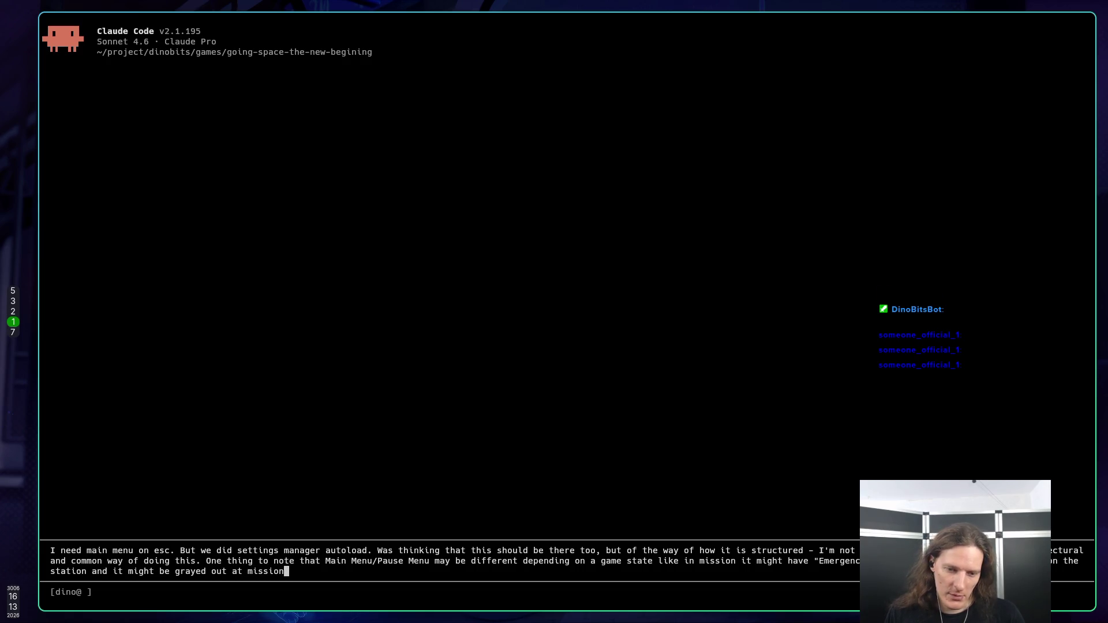
key(Return)
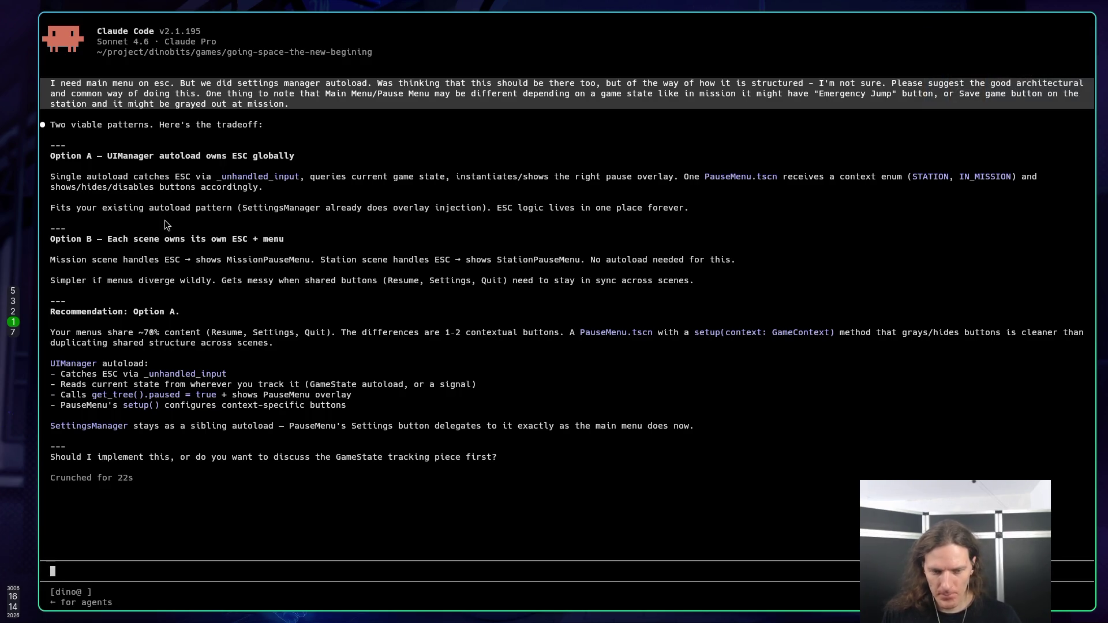
Step: Send the go-ahead to implement it, noting game tracking can come from the GameFlow signal
text(You can )
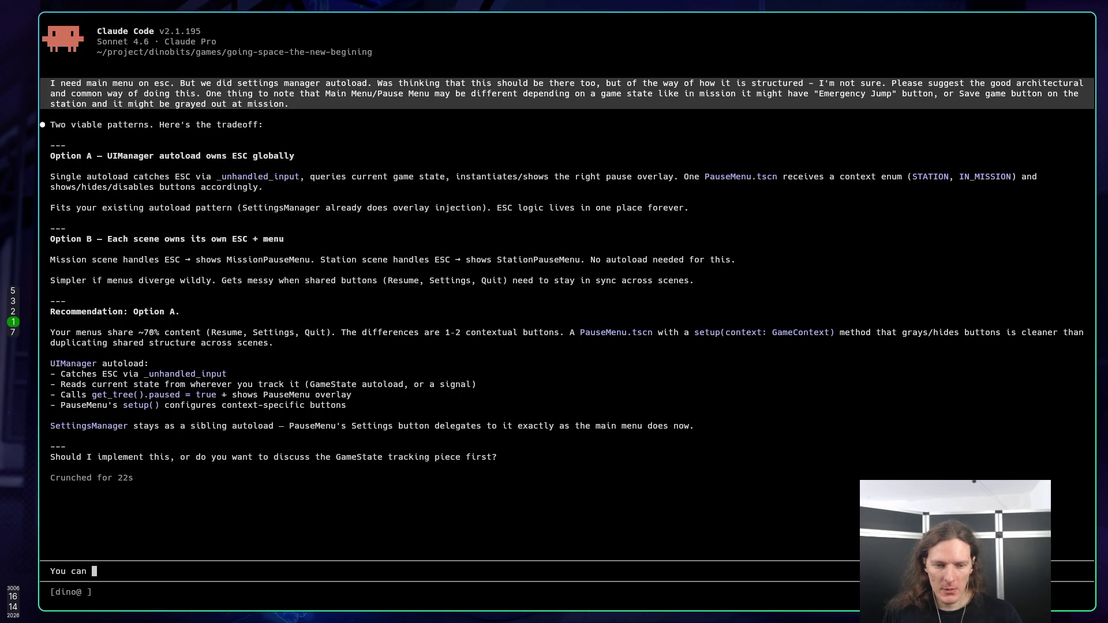
text(implement)
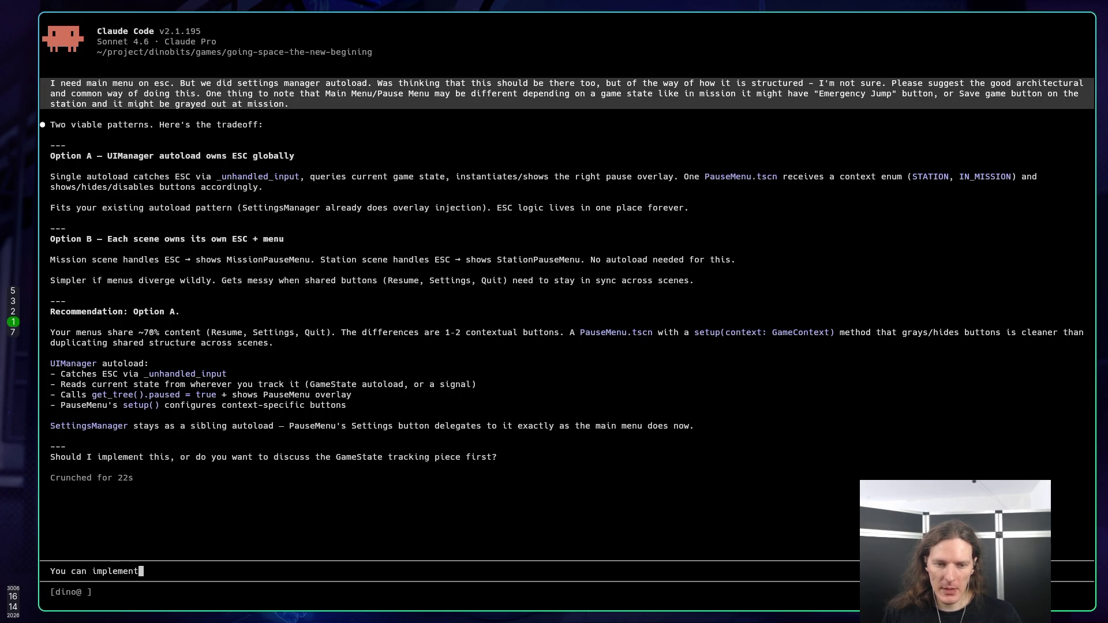
text( this. )
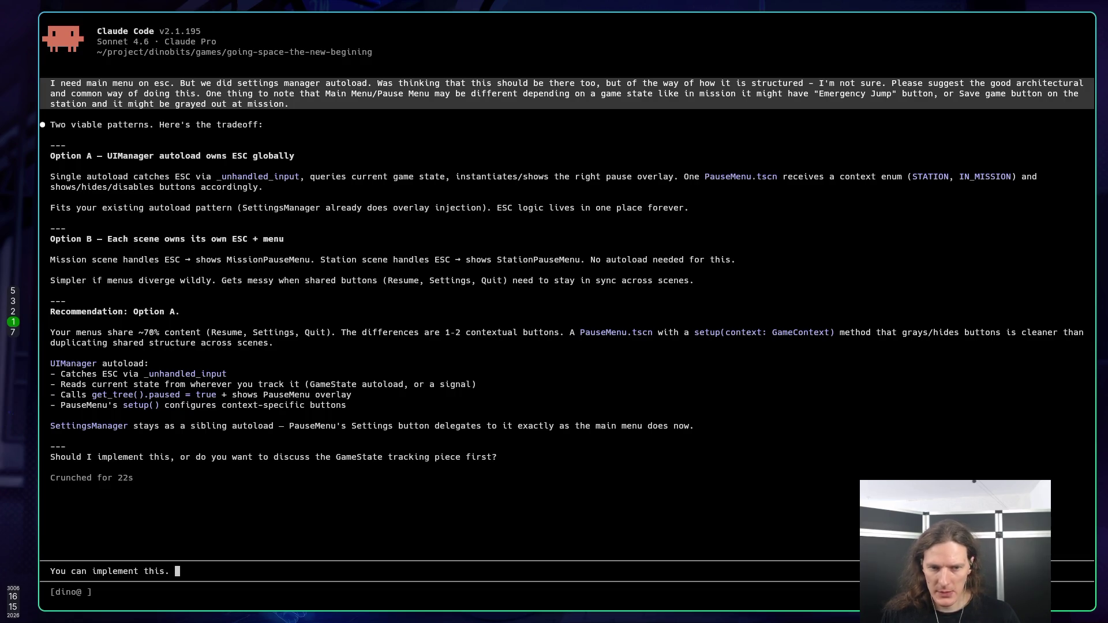
text(Game tracking)
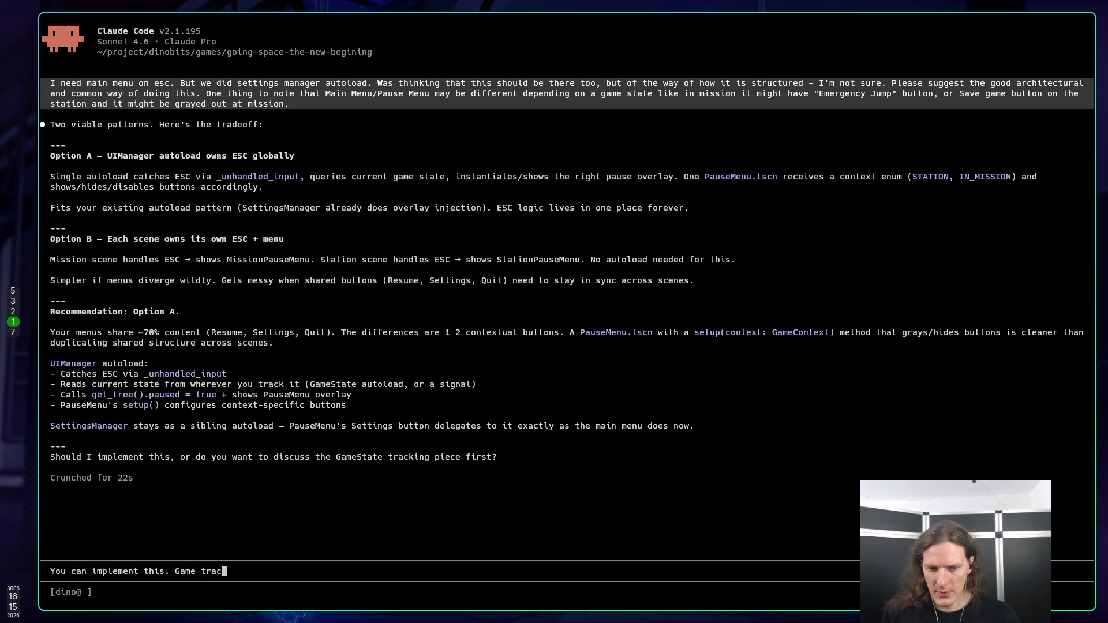
text( can hap)
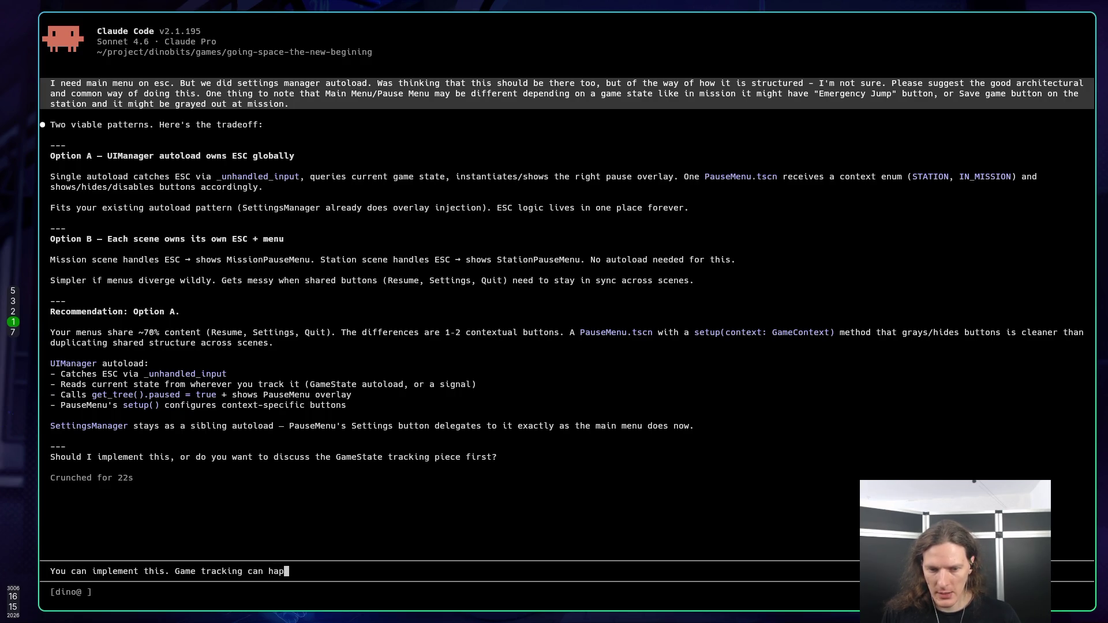
text(pen from th)
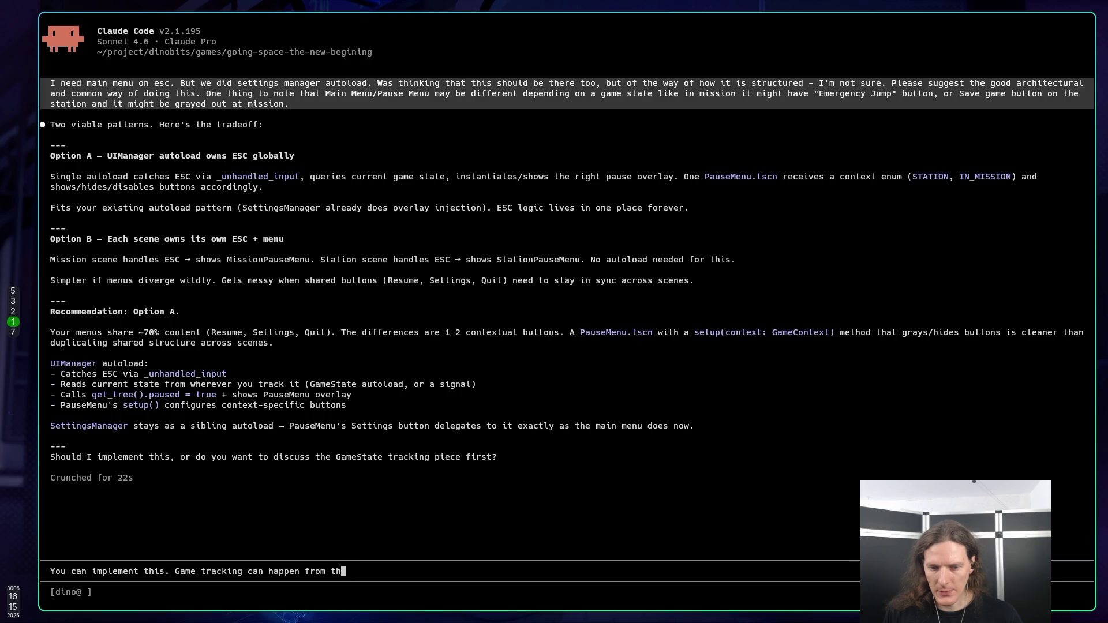
text(e GameFlos)
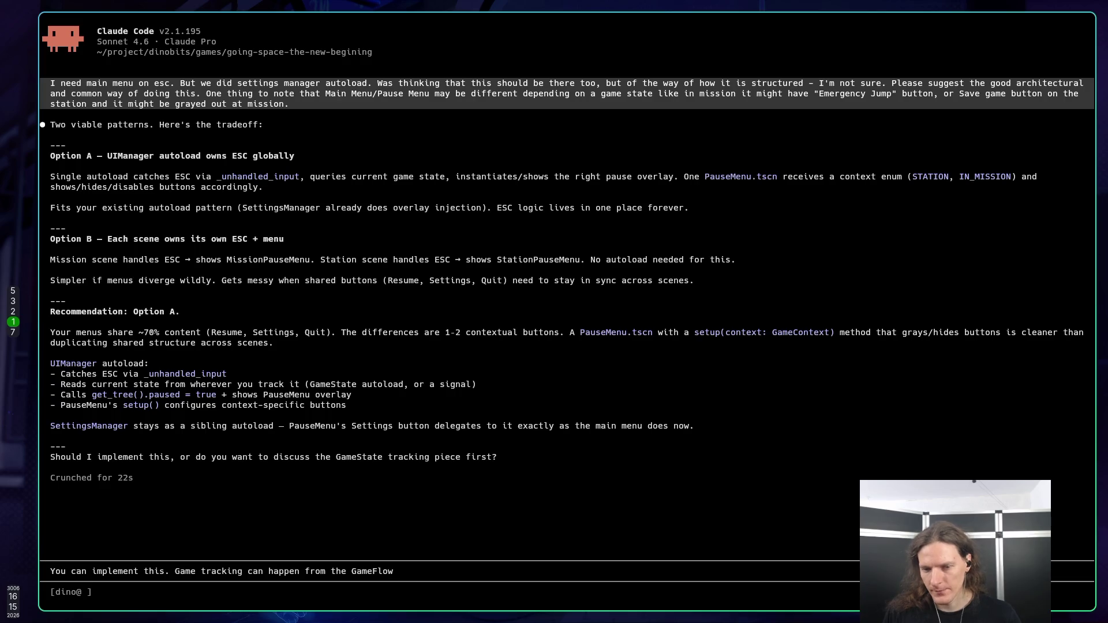
text( signal.)
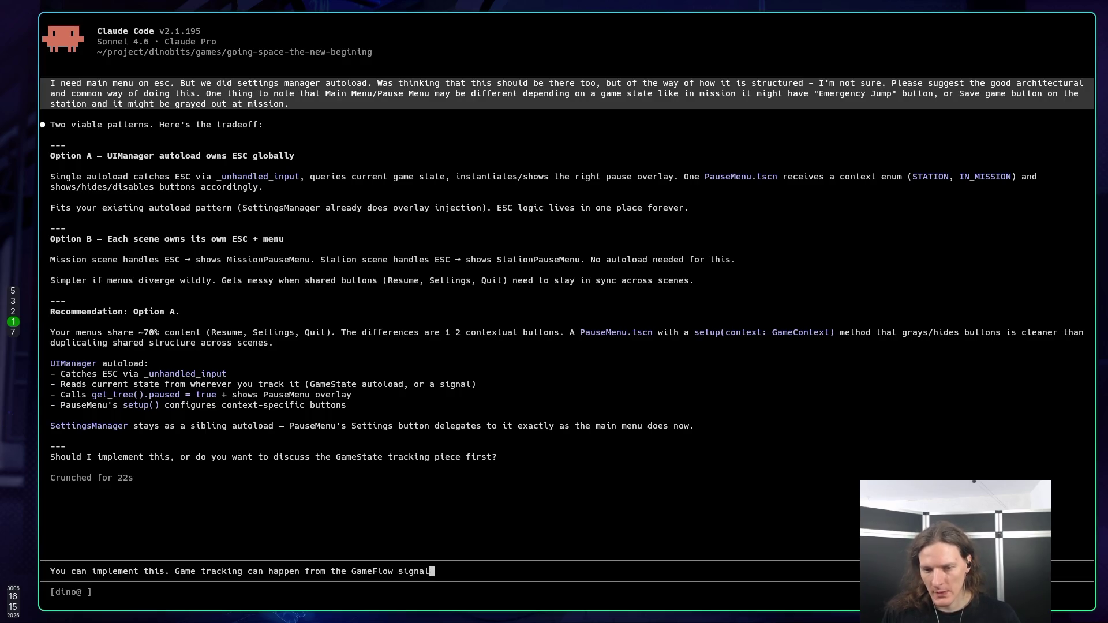
key(Return)
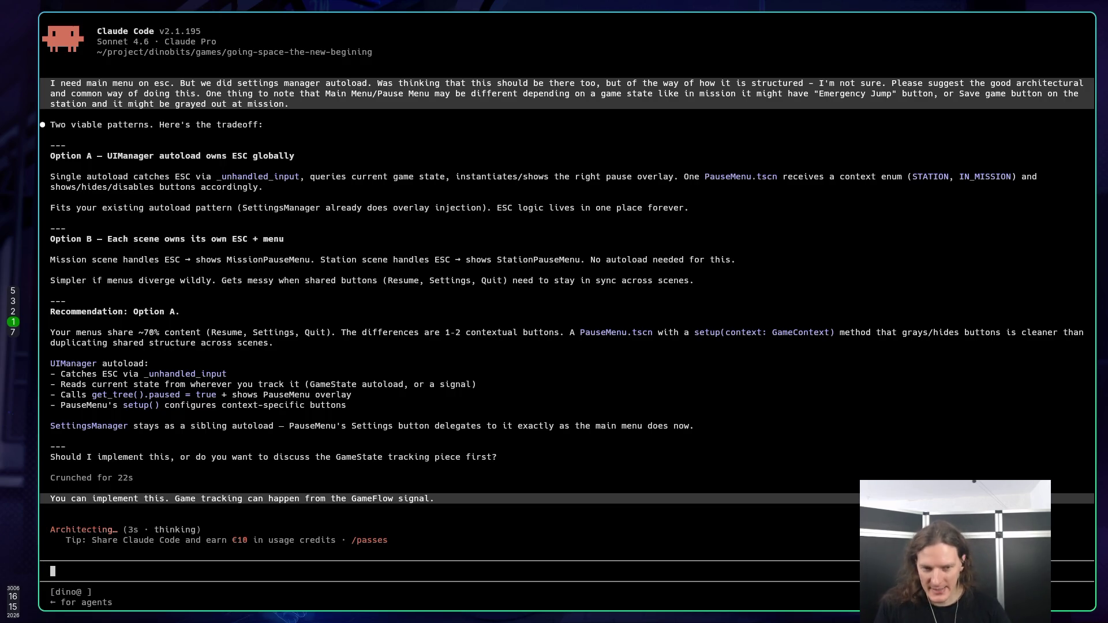
key(super+5)
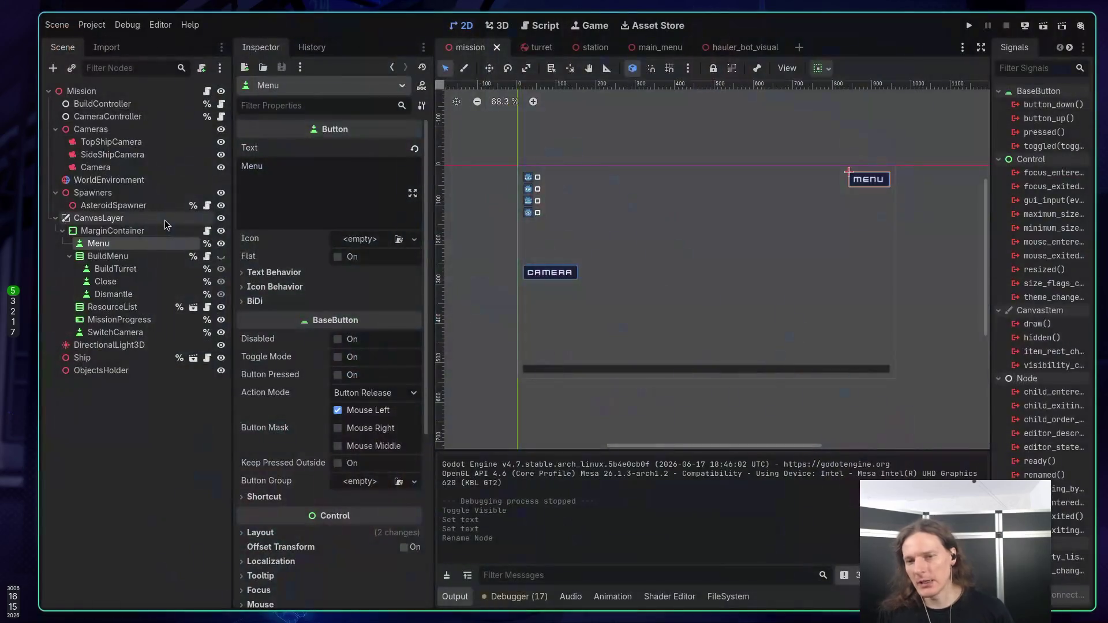
Step: Look over the hauler_bot_visual scene, then frame the SideShipCamera in the mission scene
click(731, 49)
drag(691, 91, 684, 133)
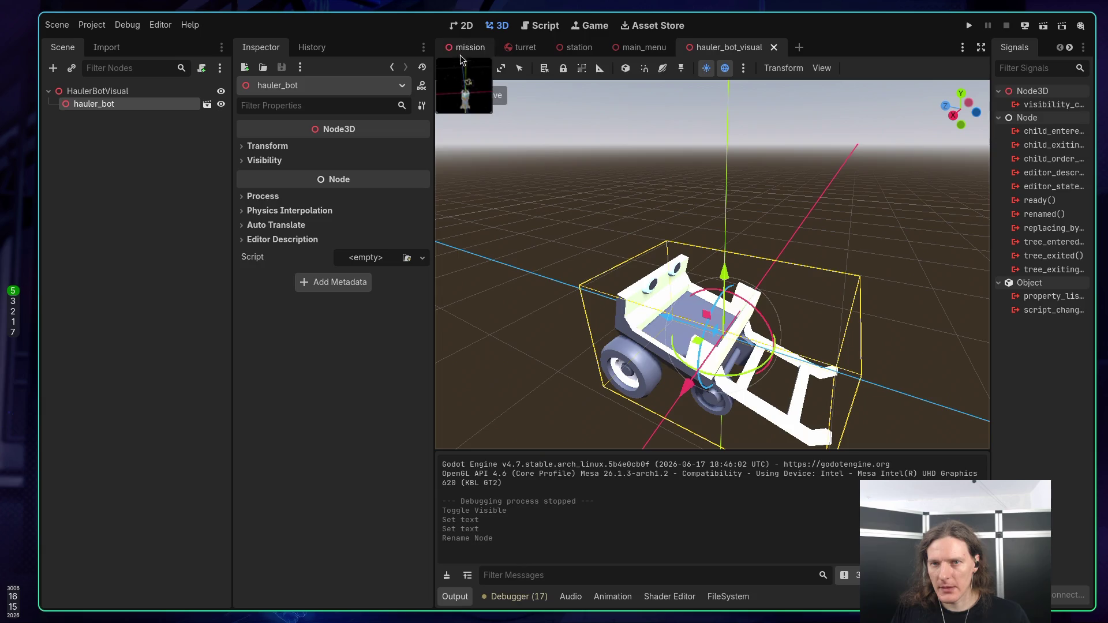
click(468, 47)
click(112, 155)
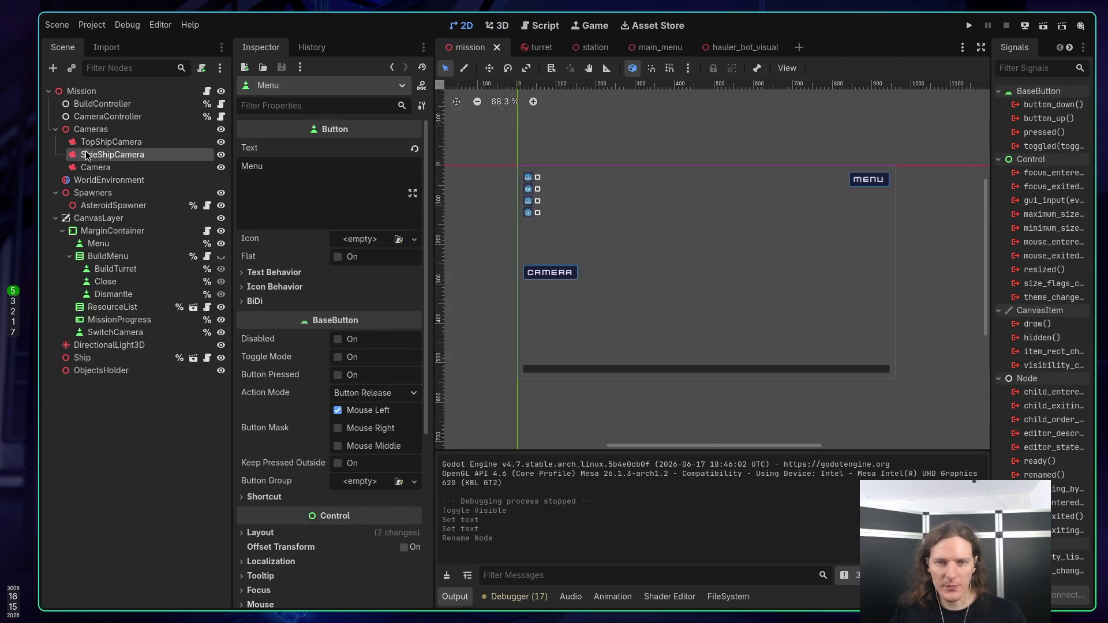
drag(763, 271, 759, 247)
drag(479, 438, 465, 437)
scroll(465, 438, up, 5)
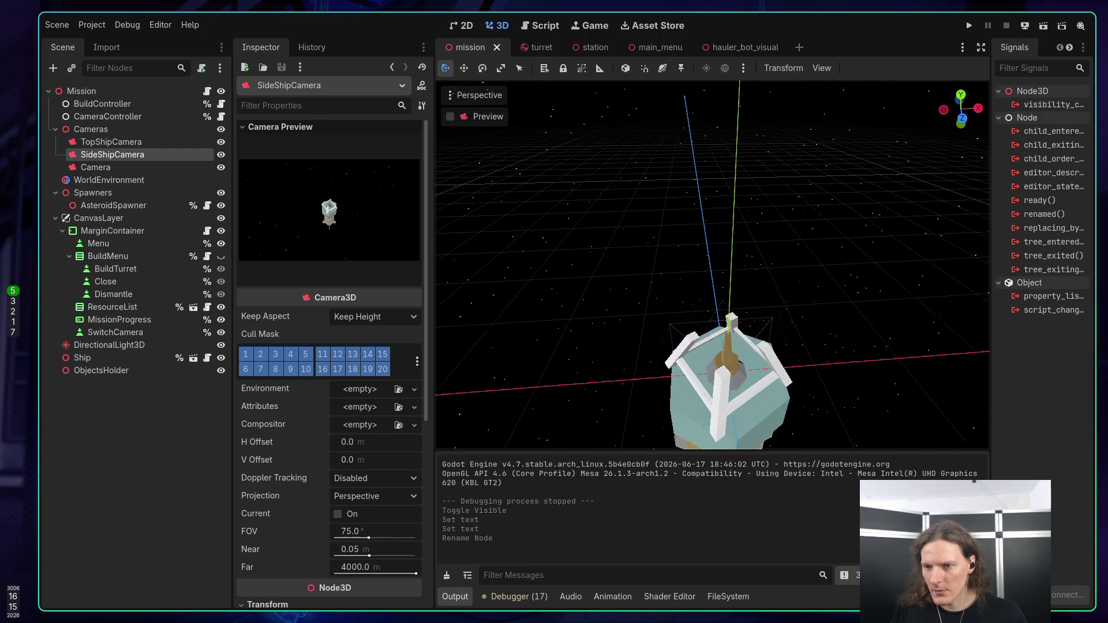
key(f)
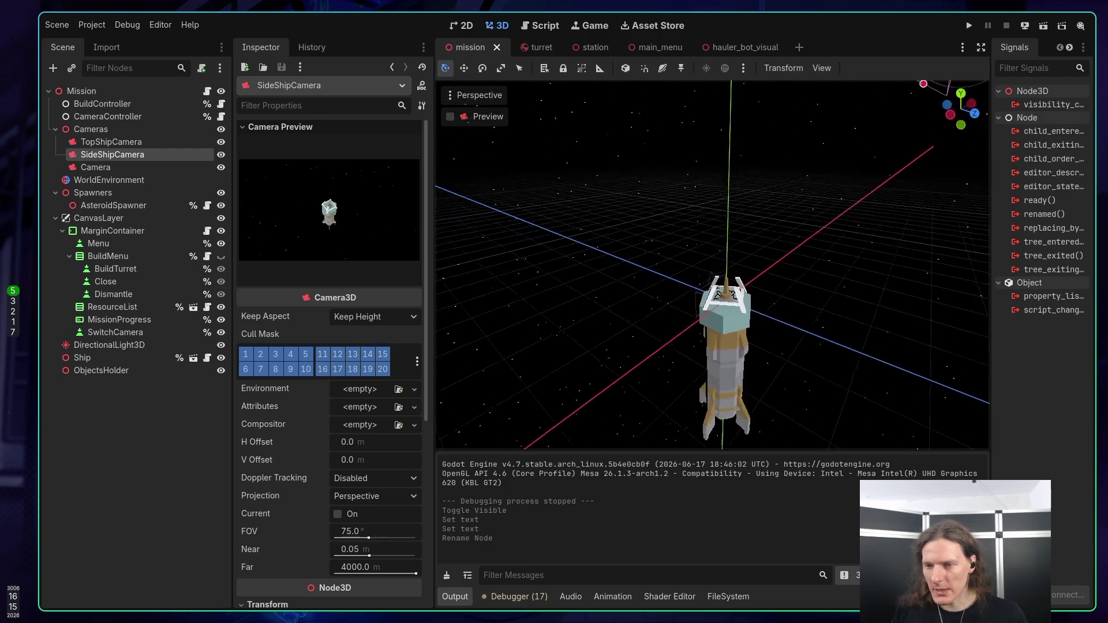
Step: Frame the Ship, try moving it up along Y, and undo the move
click(82, 357)
key(f)
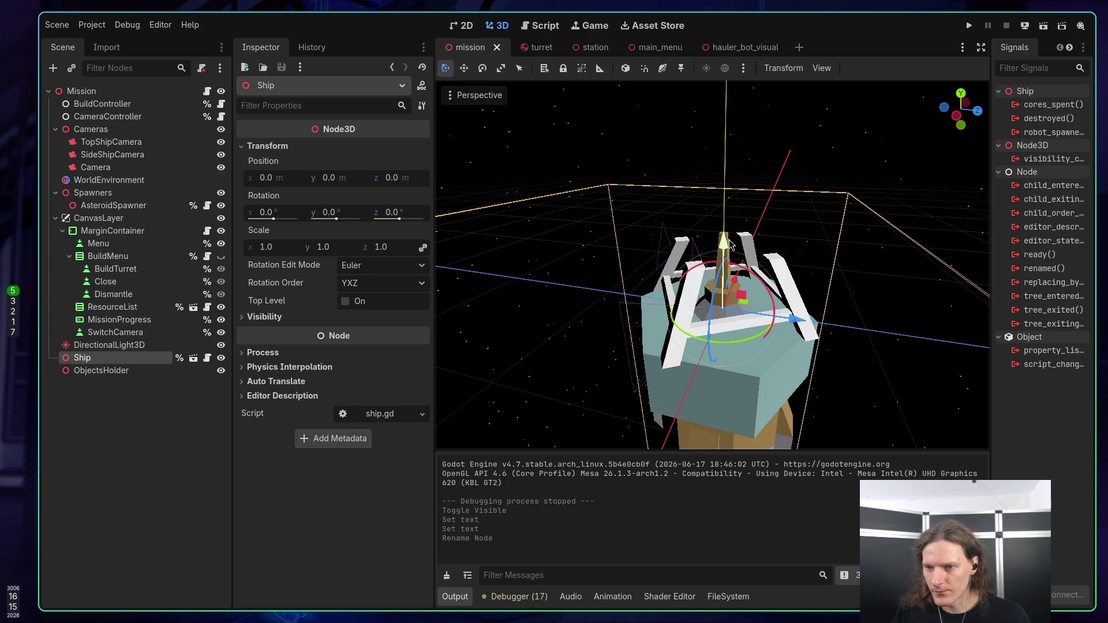
mouse_move(729, 245)
mouse_down()
mouse_move(727, 230)
mouse_move(606, 248)
mouse_up()
key(ctrl+z)
mouse_move(675, 248)
mouse_down()
mouse_move(744, 231)
mouse_move(618, 258)
mouse_up()
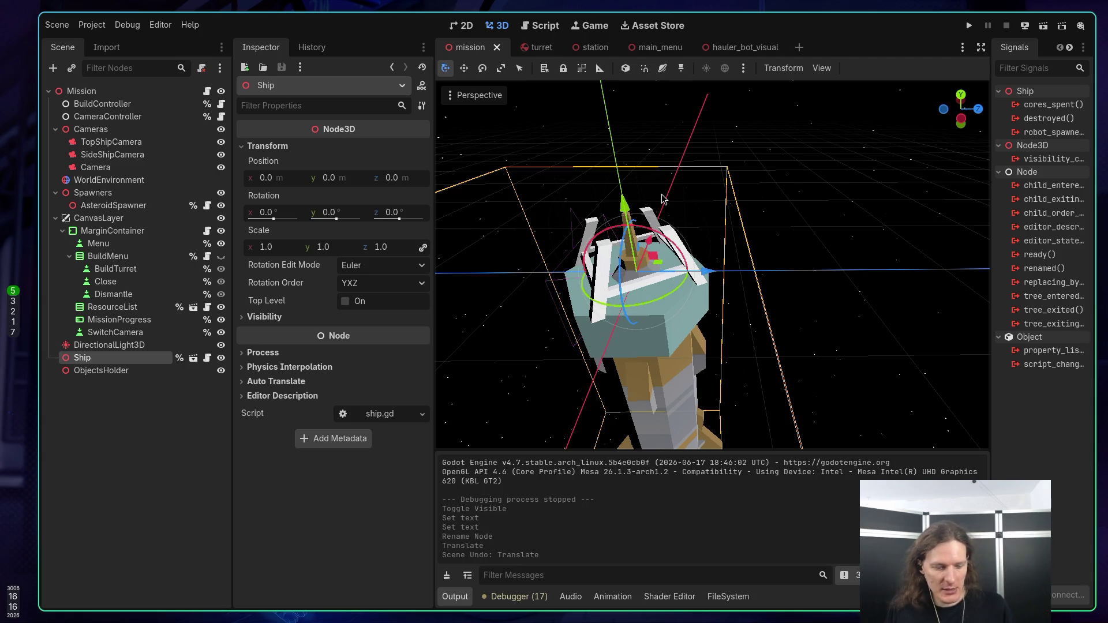
Step: Orbit around the hauler bot in hauler_bot_visual, then go back to the Claude Code terminal
click(750, 47)
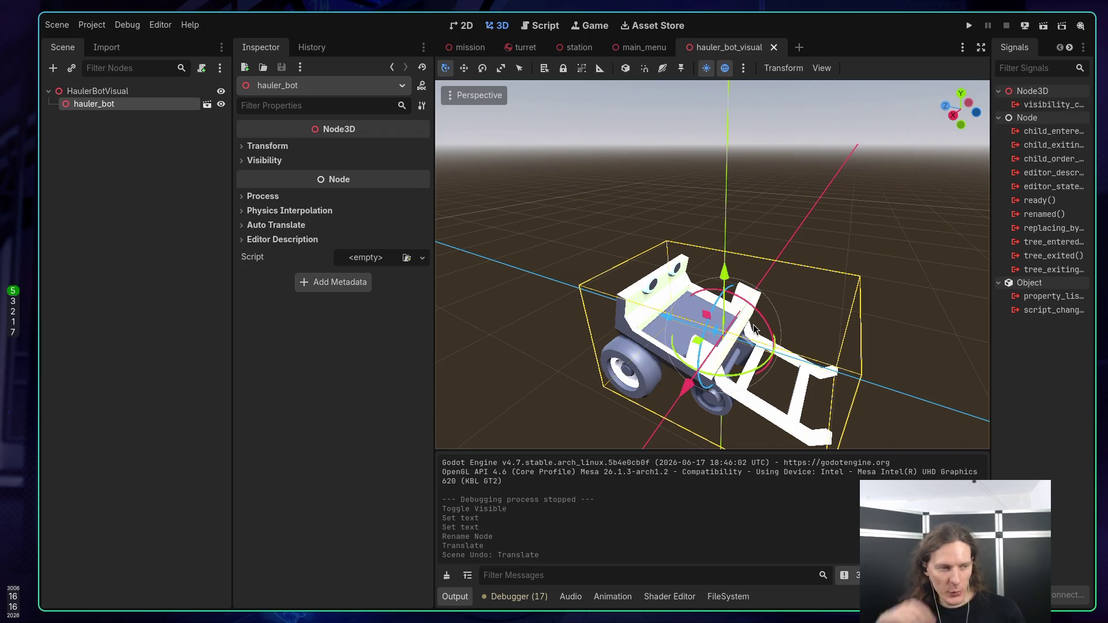
mouse_move(753, 329)
mouse_down()
mouse_move(692, 334)
mouse_move(597, 293)
mouse_up()
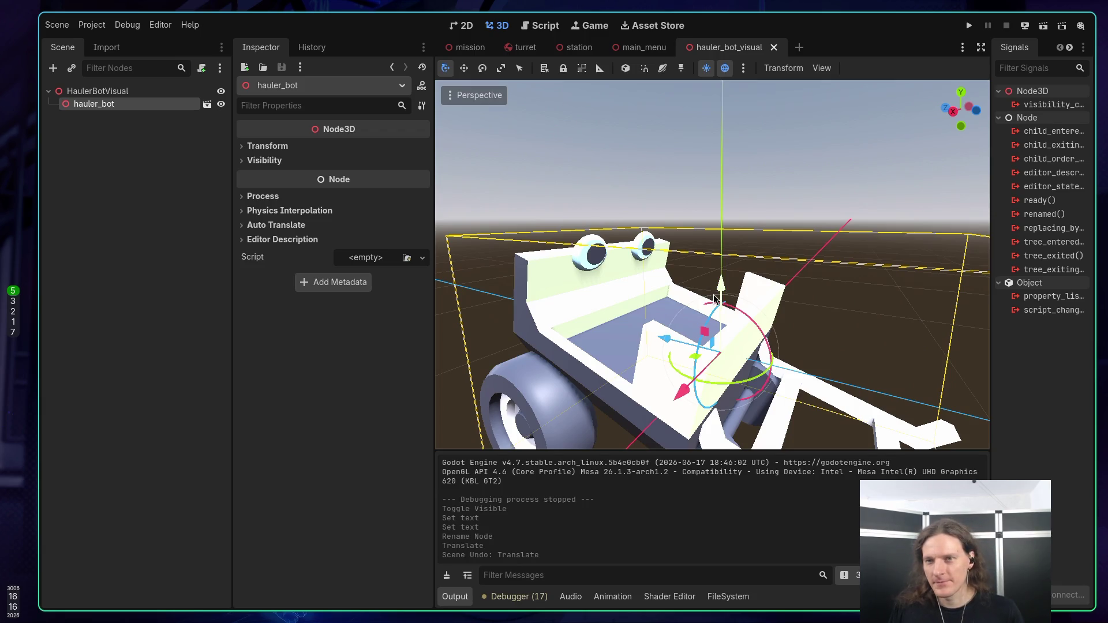
key(super+2)
key(super+1)
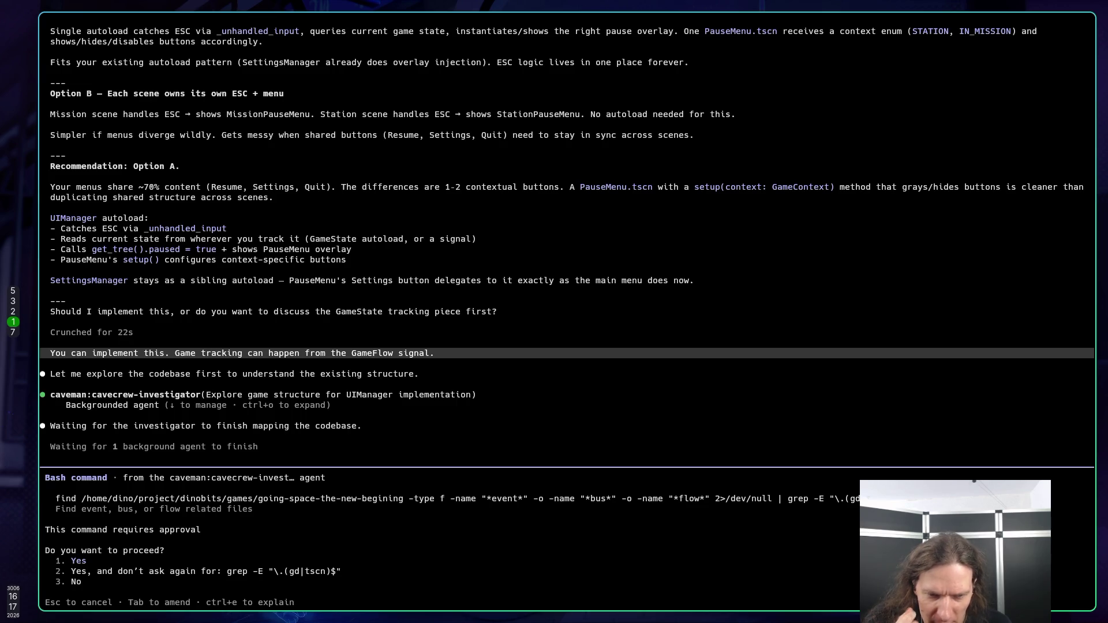
Step: Approve the investigator agent's Bash command and let it map the codebase in the background
key(Return)
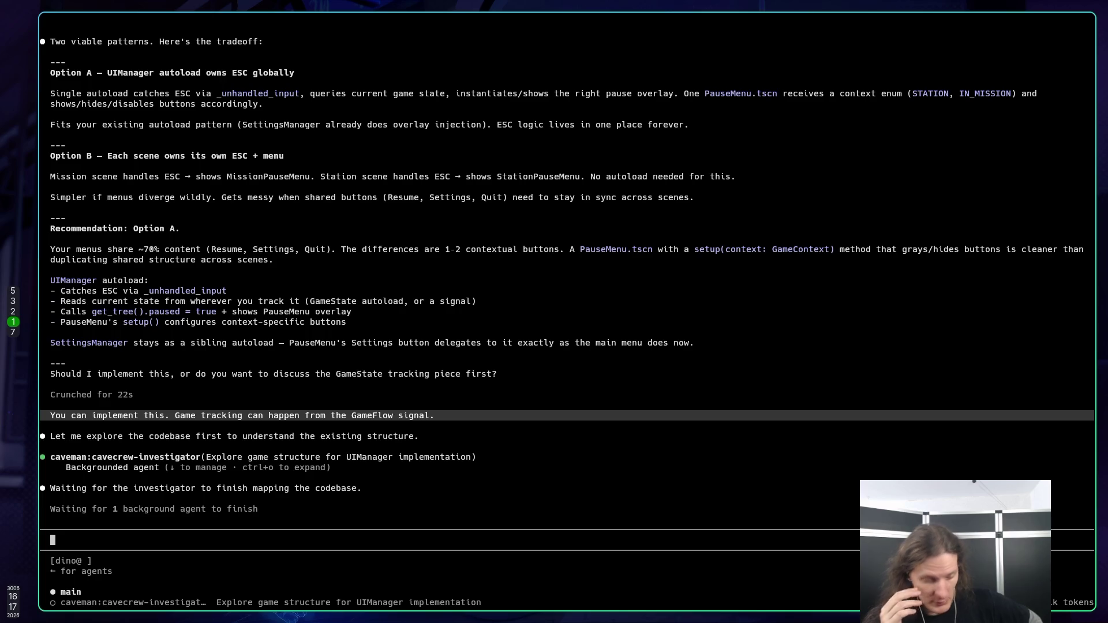
key(super+5)
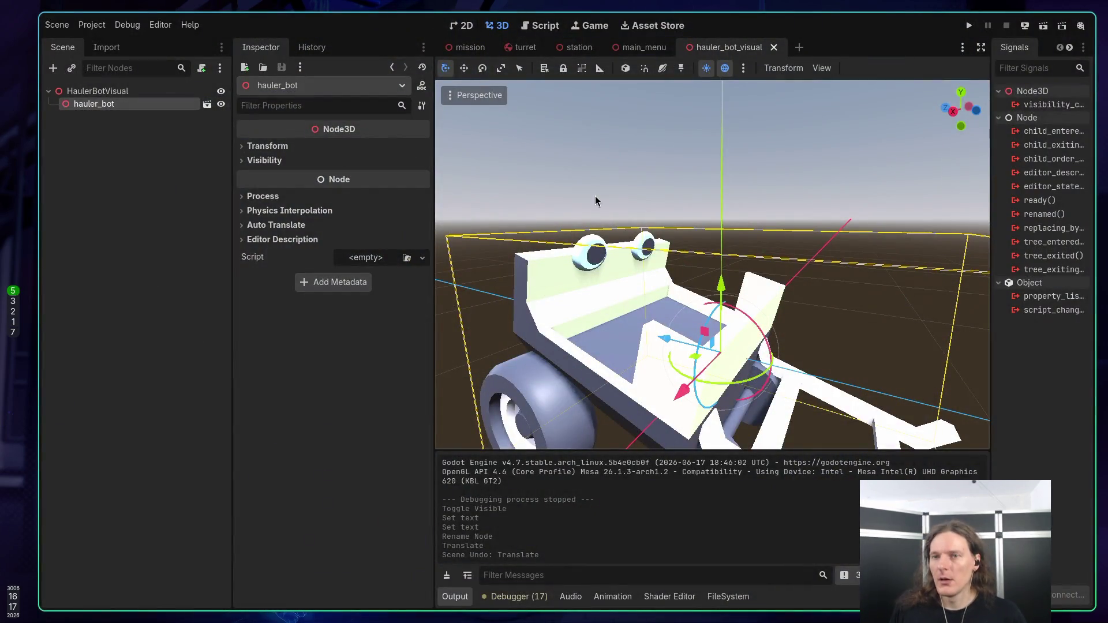
Step: Browse the enlarged FileSystem dock to the entities/robot folder
key(alt+f)
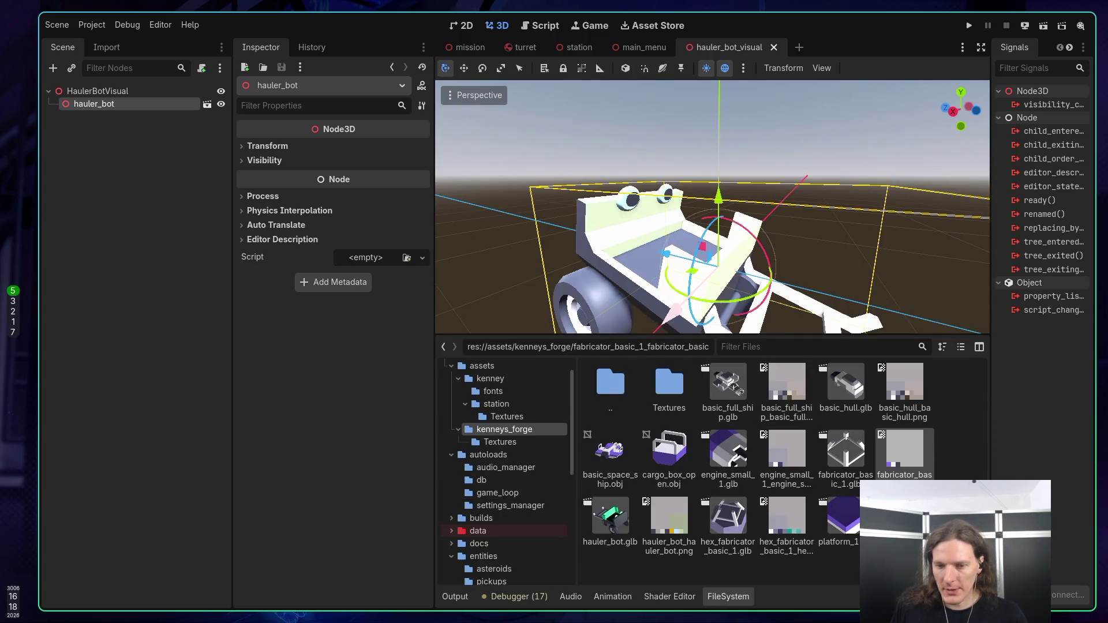
scroll(510, 531, down, 5)
scroll(510, 531, down, 3)
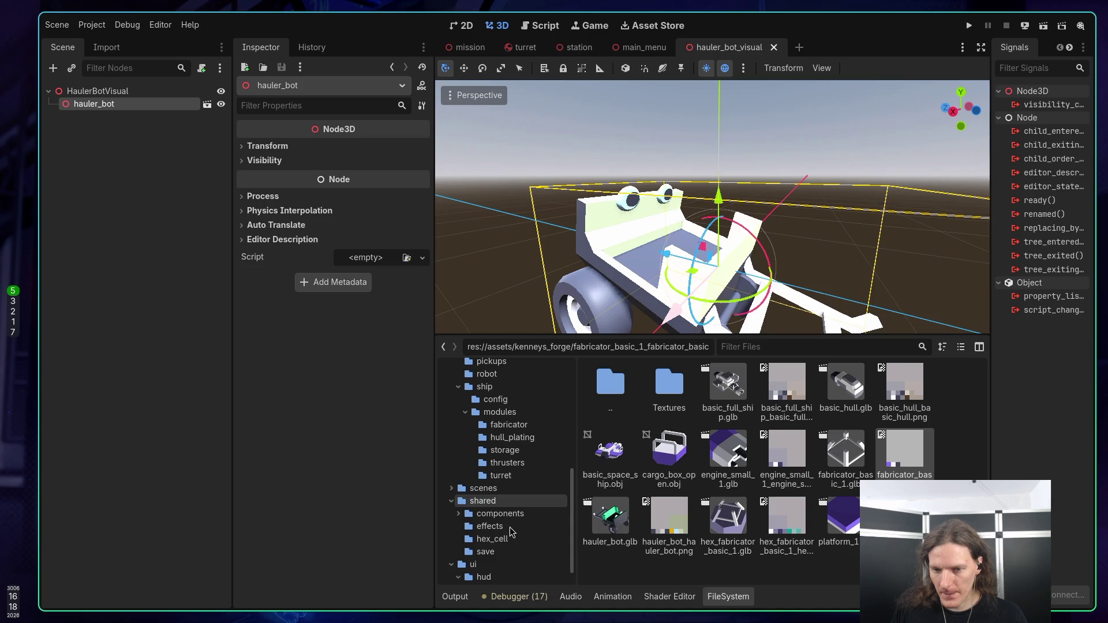
scroll(510, 531, down, 1)
scroll(511, 527, up, 2)
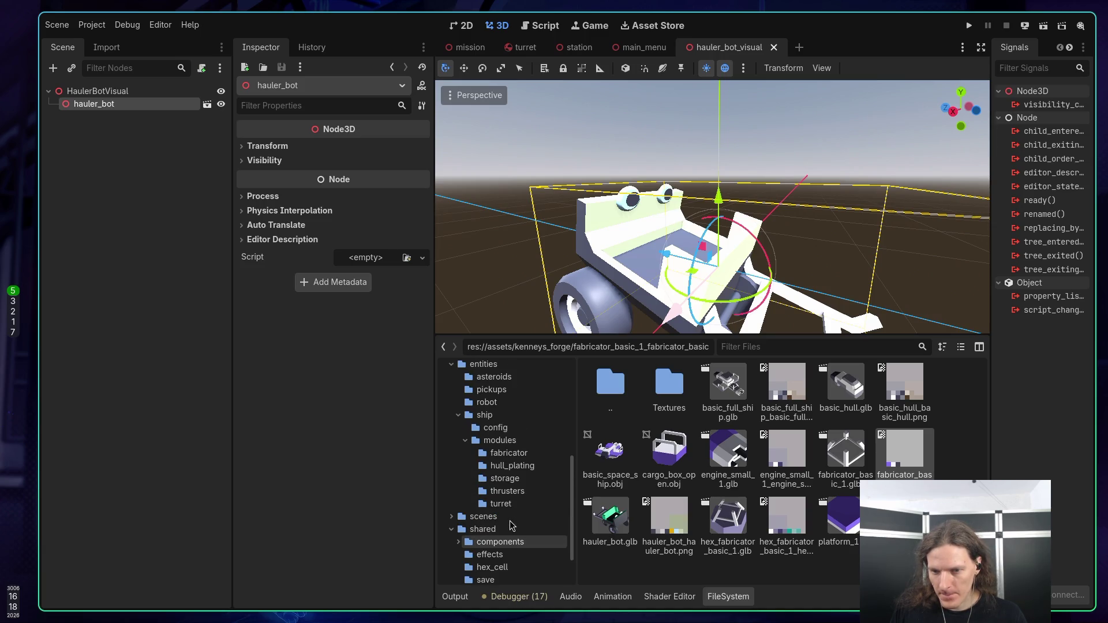
scroll(489, 429, up, 1)
click(488, 430)
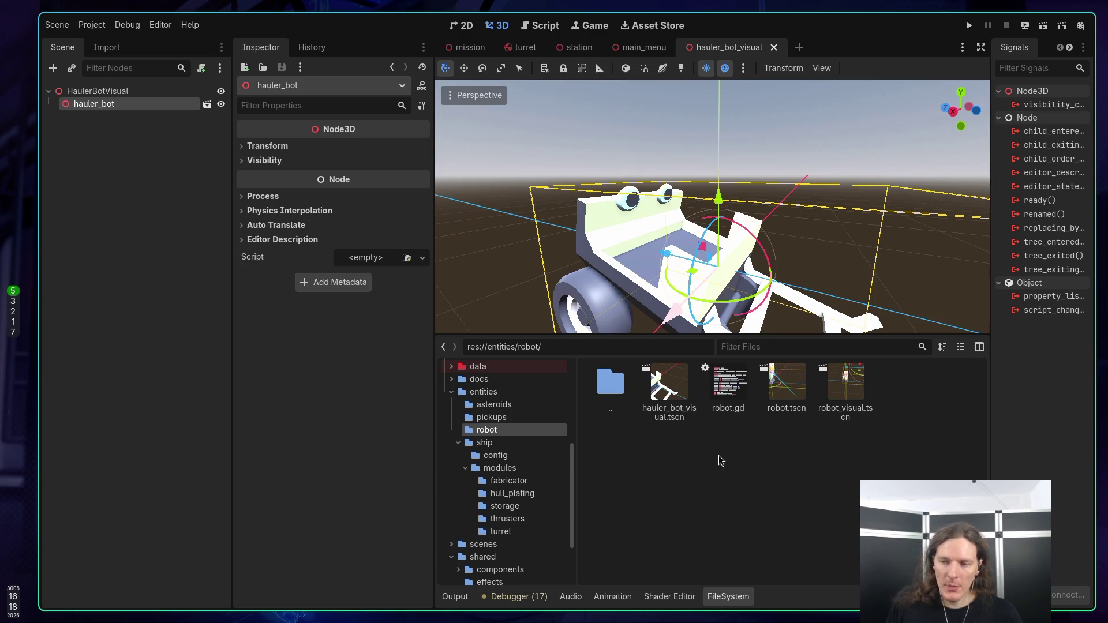
Step: Open robot.gd in Neovim from the buffer list
key(super+3)
key(space)
text(fb)
text(robot)
key(Return)
Step: Save robot.gd and move to the _max_energy export line
text(:w)
key(Return)
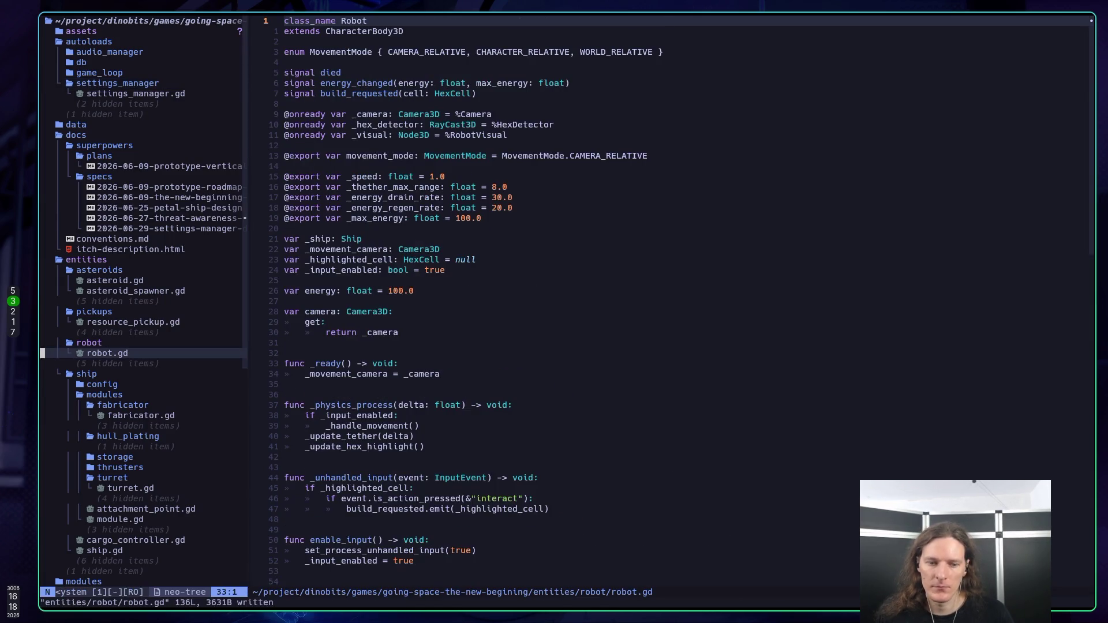
key(space)
key(e)
key(j)
key(j)
key(j)
text(:w)
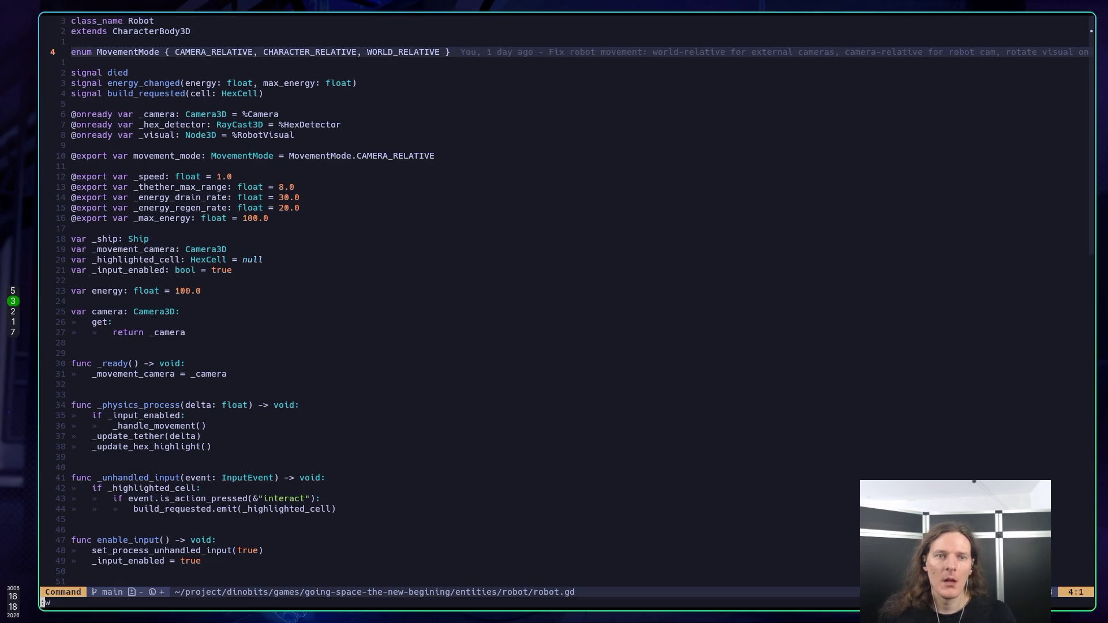
key(Return)
key(j)
key(j)
key(j)
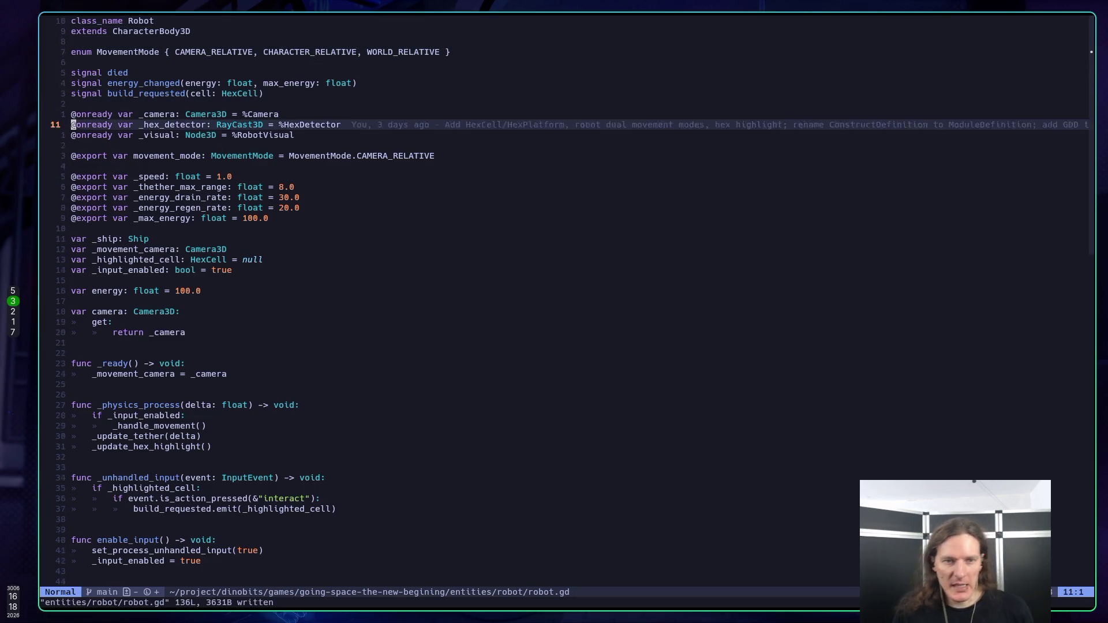
key(k)
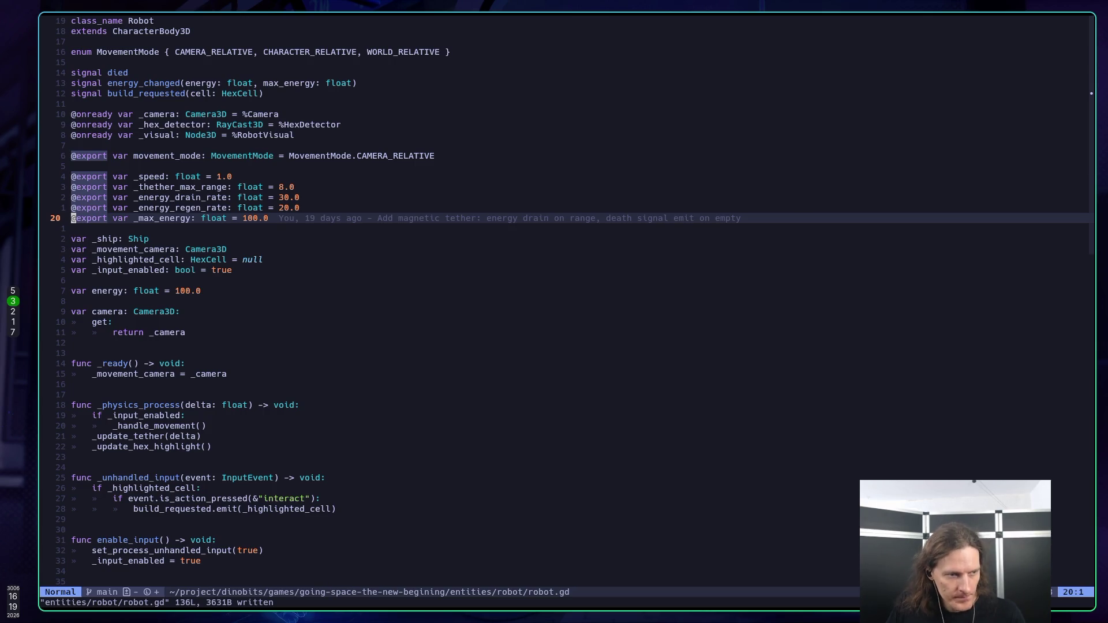
Step: Check the Claude Code chat, then review Godot's autoload list in Project Settings
key(super+1)
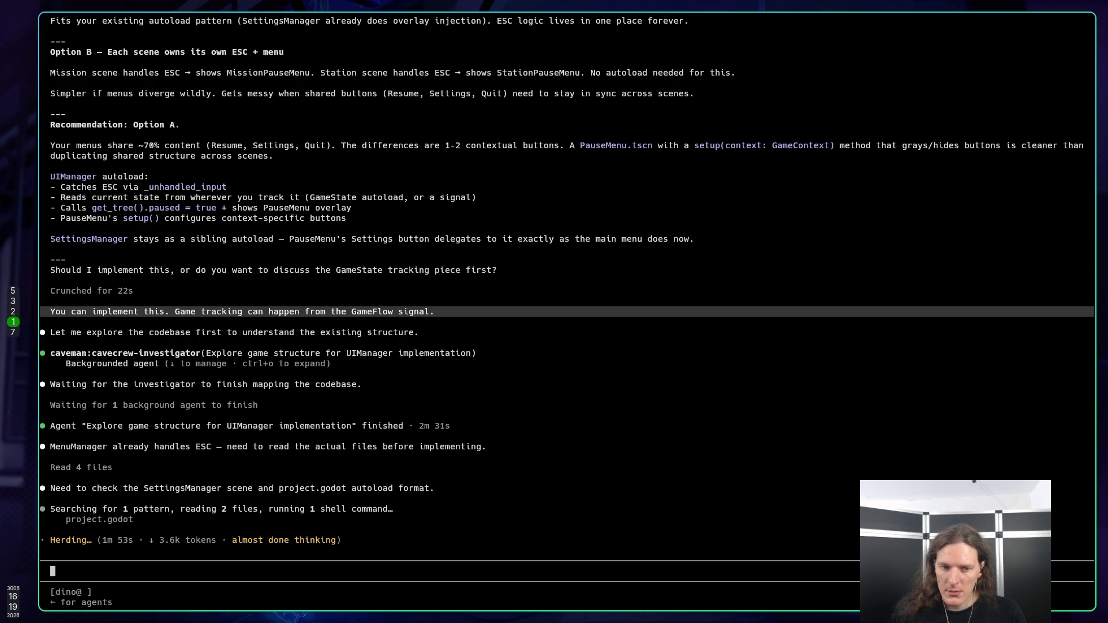
key(super+3)
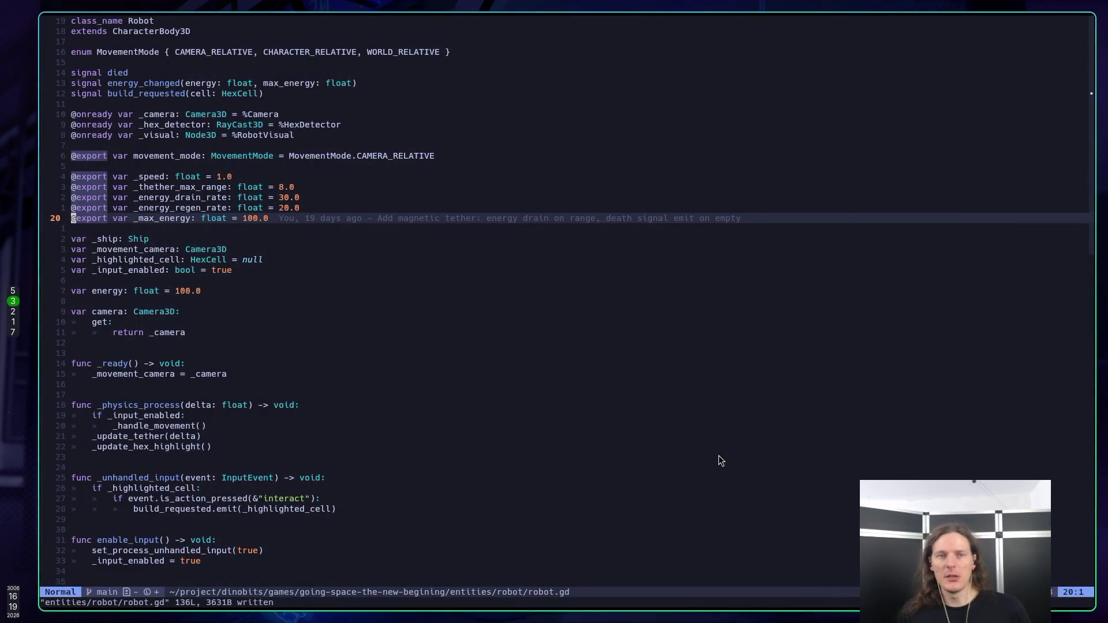
key(super+5)
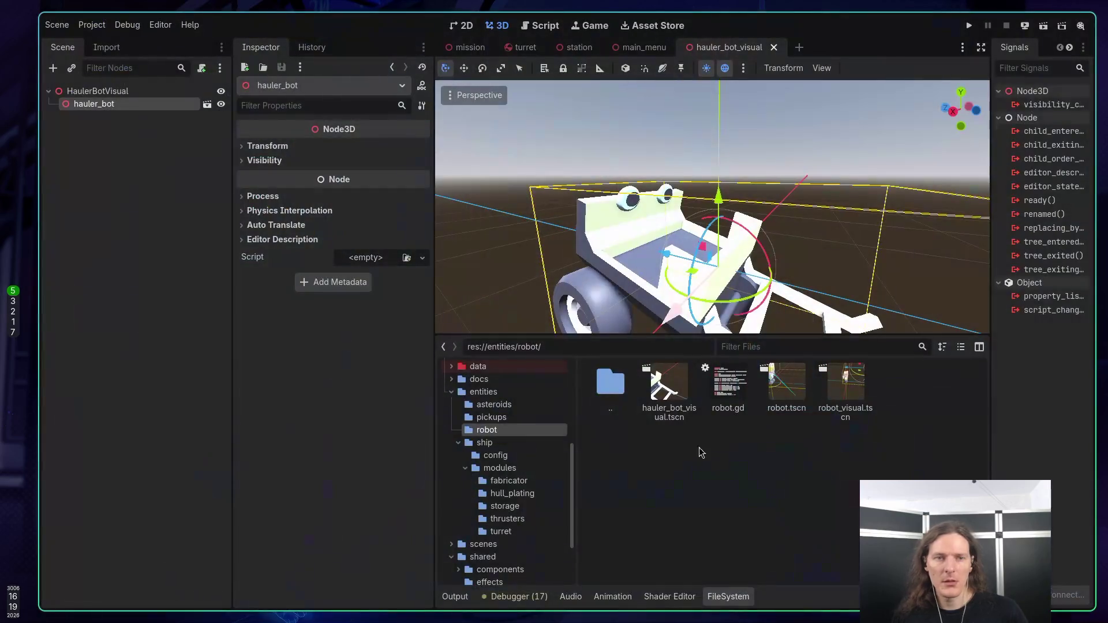
click(92, 24)
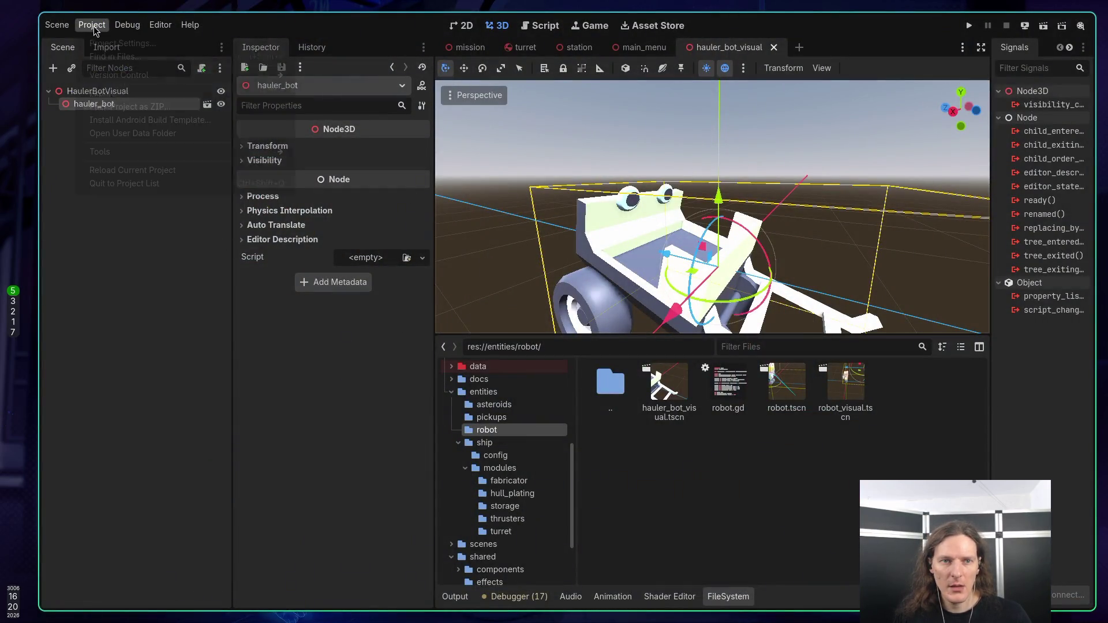
click(106, 42)
click(407, 124)
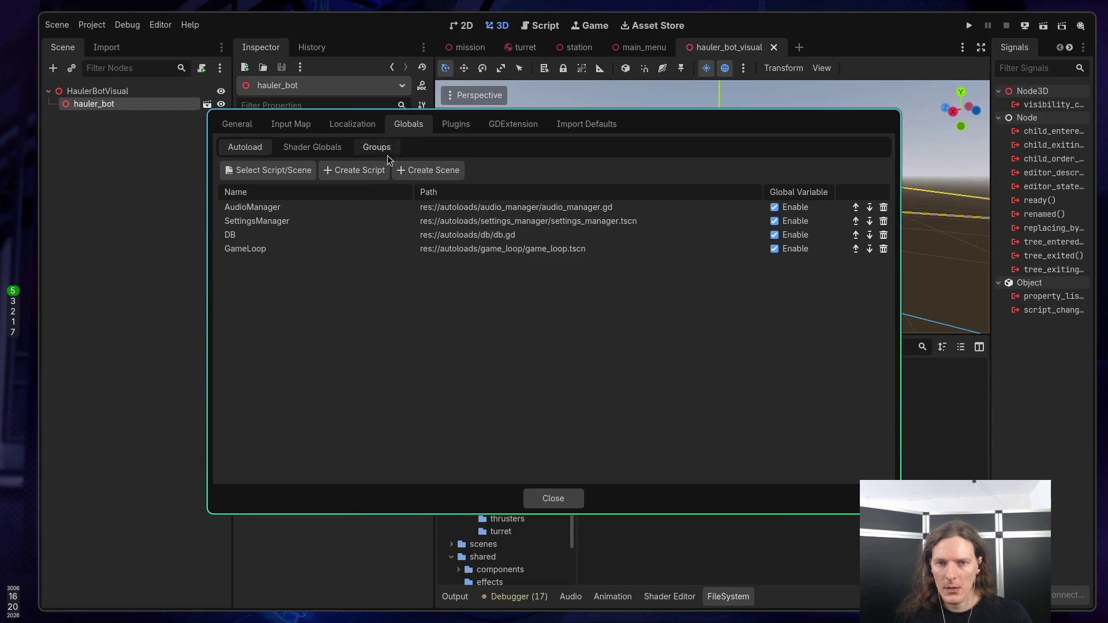
key(Escape)
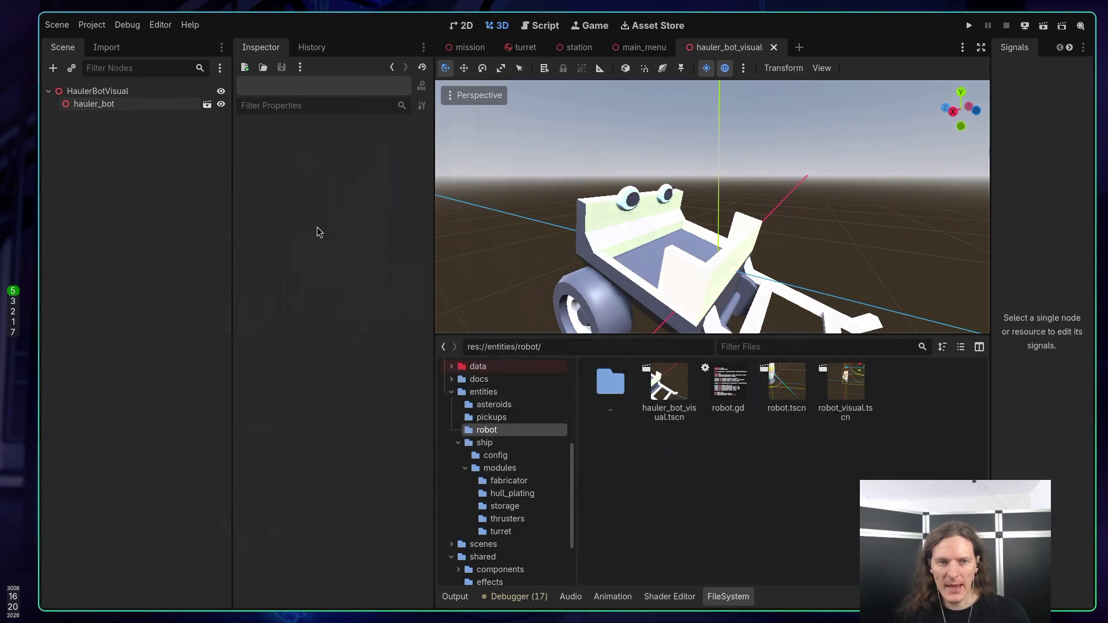
Step: Return to Neovim and open then dismiss the buffer list
key(super+3)
key(space)
key(b)
key(Escape)
Step: Preview menu_manager.gd via a menu_man file search, then go back to the Claude Code chat
key(space)
key(f)
key(f)
text(menu)
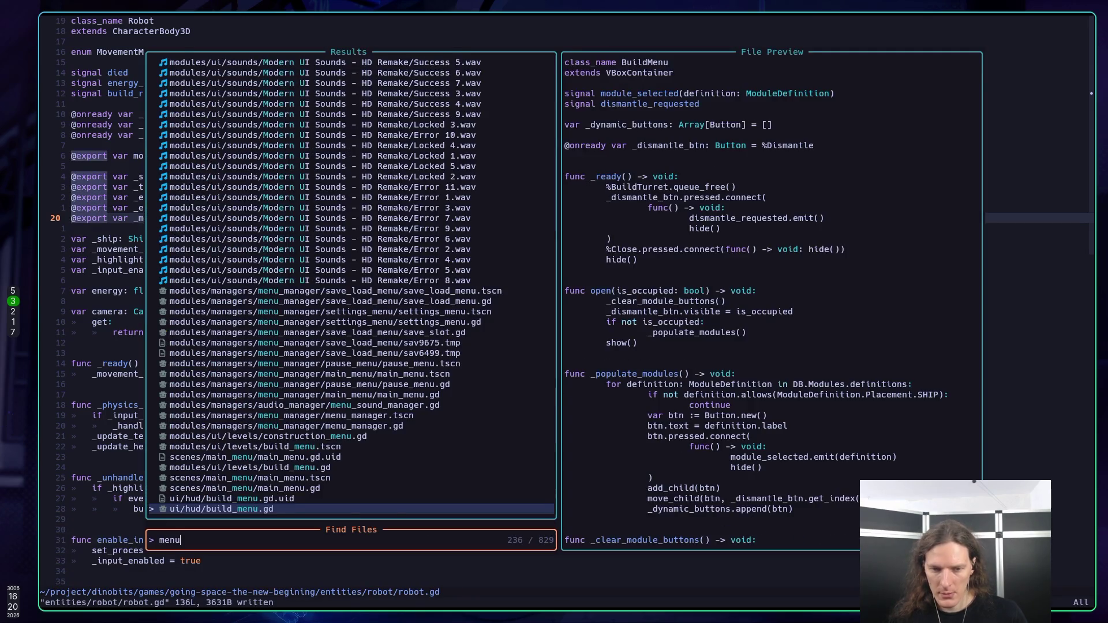
text(_man)
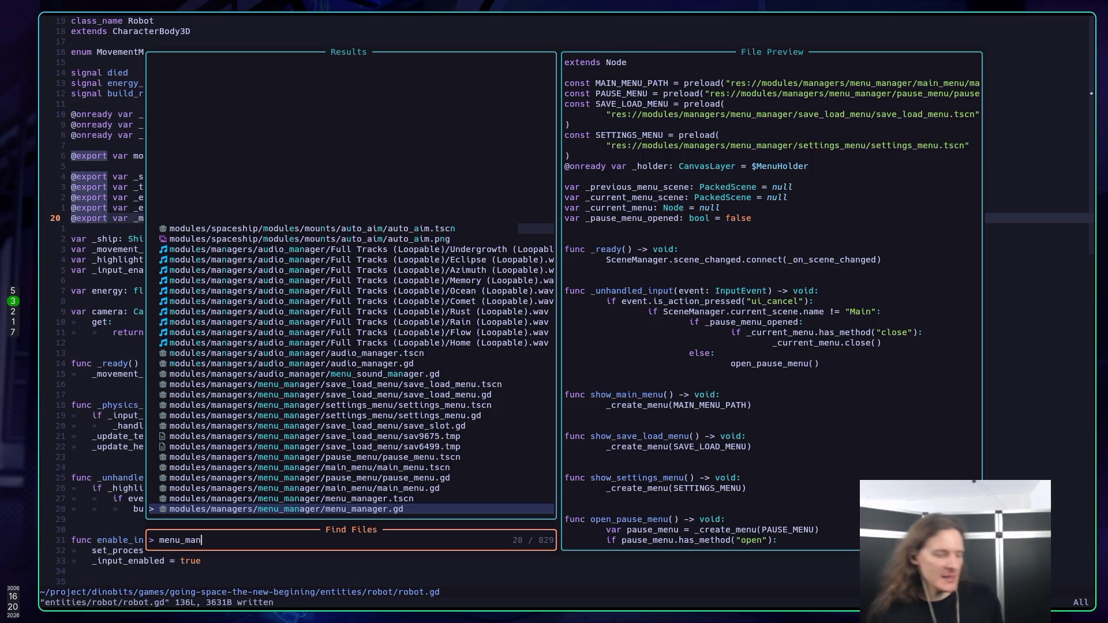
key(Escape)
key(super+1)
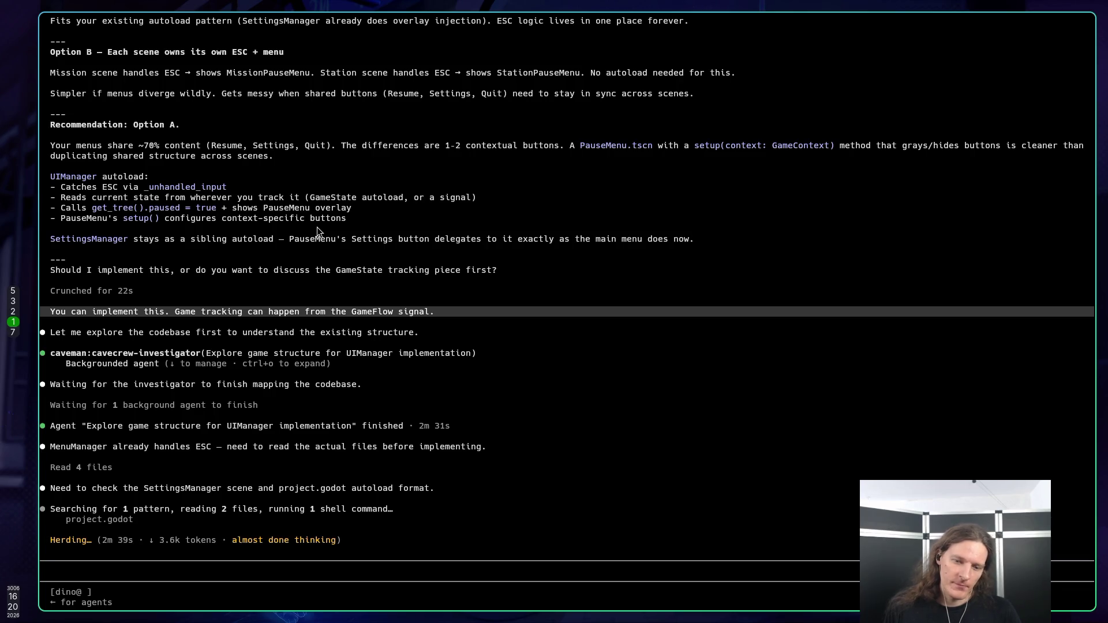
Step: Return to the Godot editor, orbit around the hauler bot model, then bring up the mission scene
key(super+3)
key(super+5)
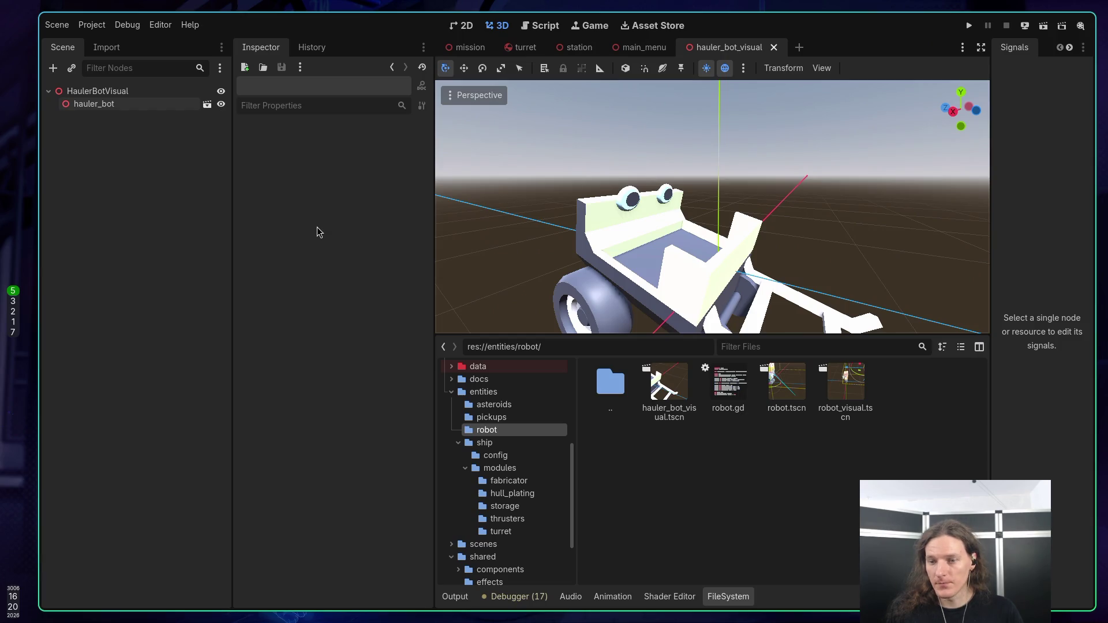
mouse_move(641, 153)
mouse_down()
mouse_move(461, 142)
mouse_move(444, 156)
mouse_move(650, 160)
mouse_up()
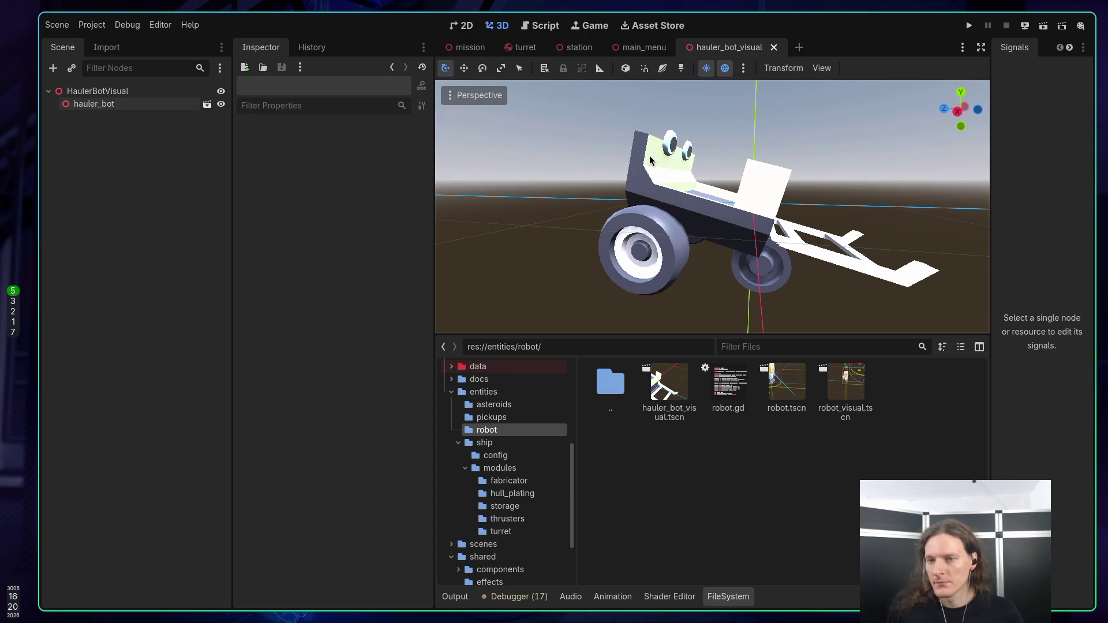
mouse_move(673, 271)
mouse_down()
mouse_move(657, 272)
mouse_move(663, 254)
mouse_move(678, 270)
mouse_move(814, 173)
mouse_up()
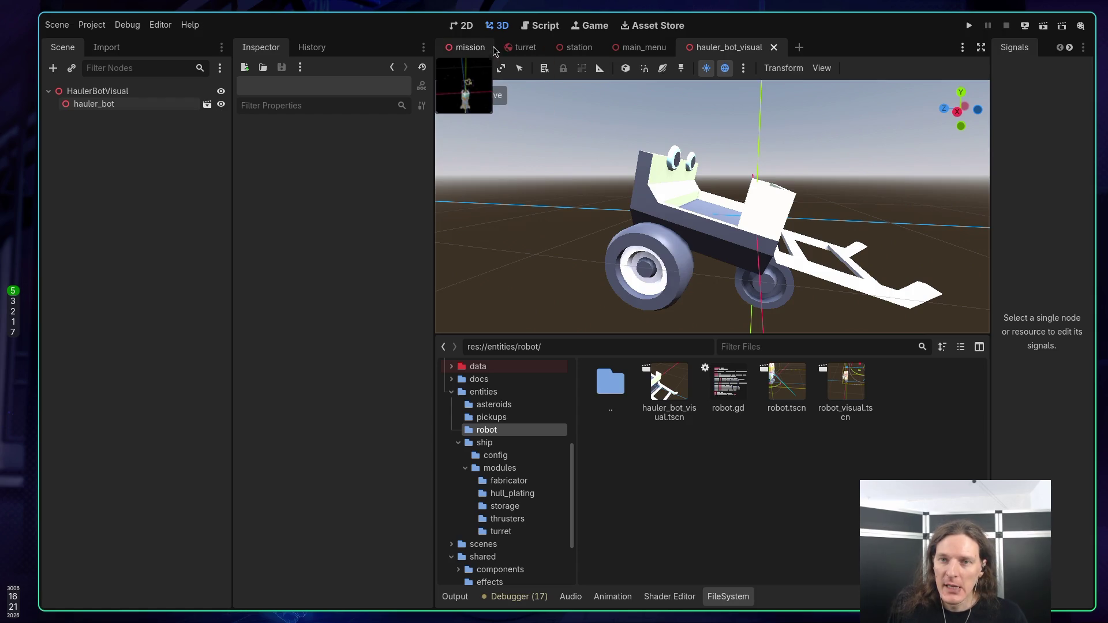
click(467, 47)
Step: Orbit above the ship and select the Menu button node under CanvasLayer > MarginContainer
mouse_move(664, 208)
mouse_down()
mouse_move(730, 207)
mouse_move(709, 207)
mouse_up()
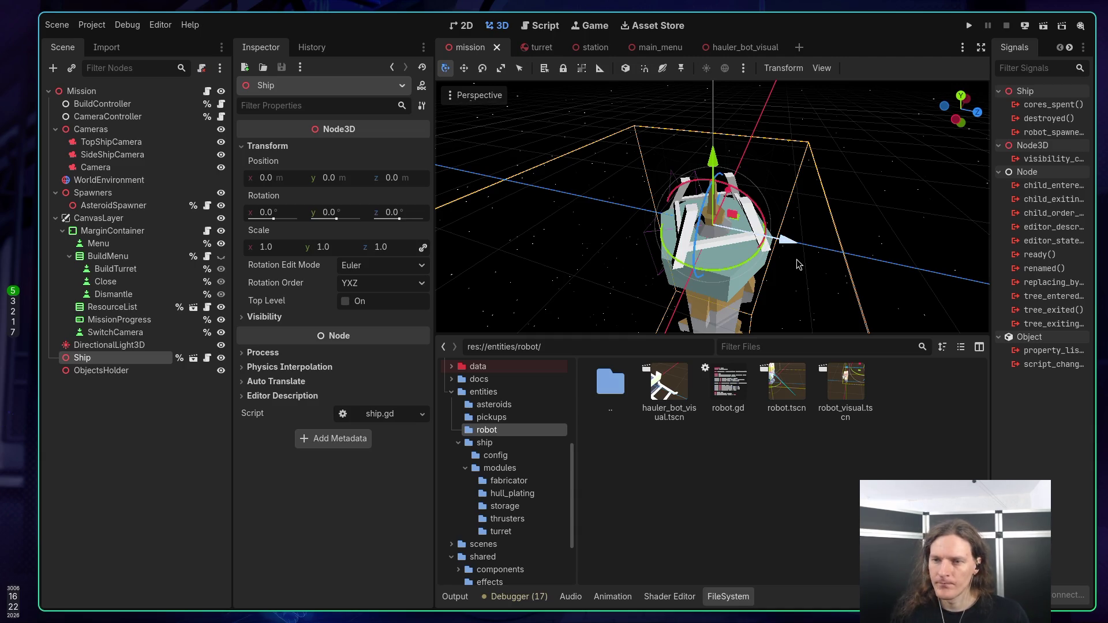
drag(800, 265, 704, 228)
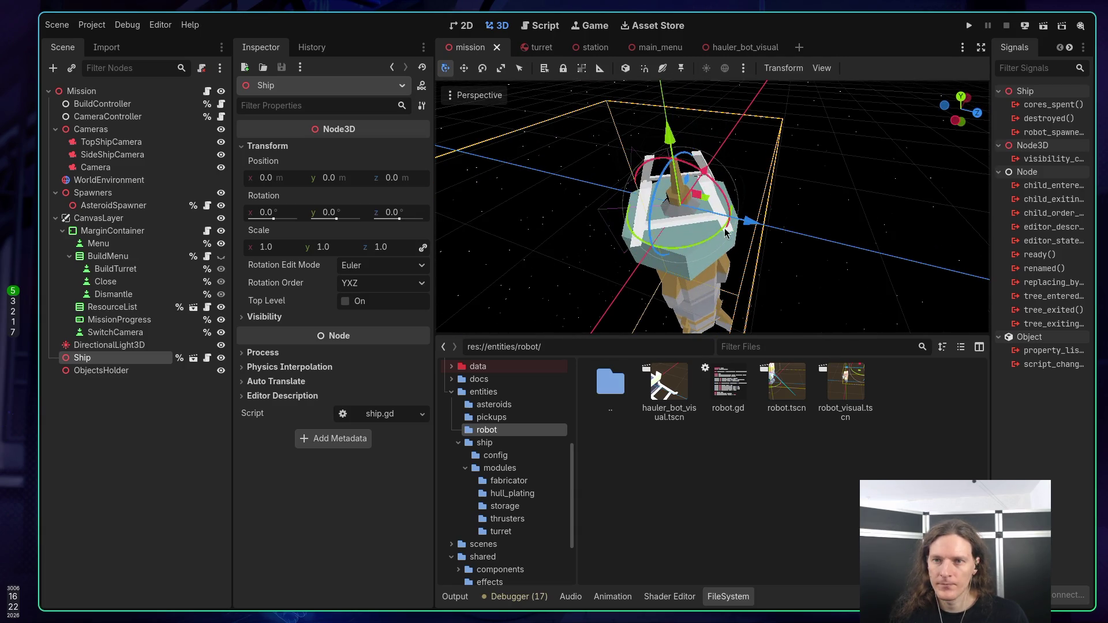
click(99, 243)
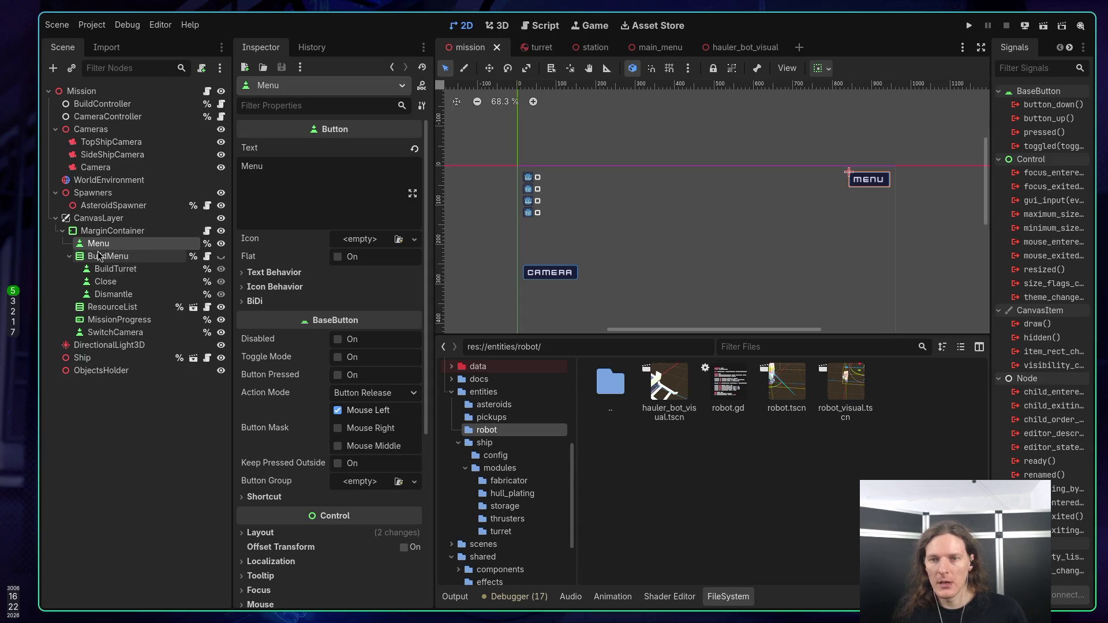
Step: Go back to Neovim via Claude Code and bring up the open-buffers list
key(super+1)
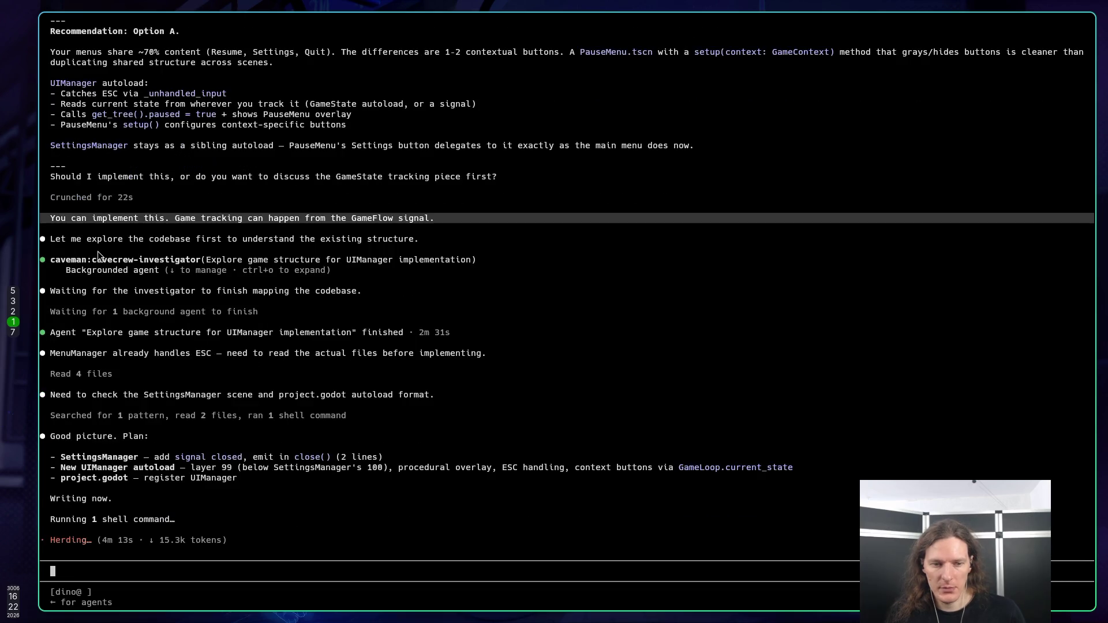
key(super+3)
key(space)
key(space)
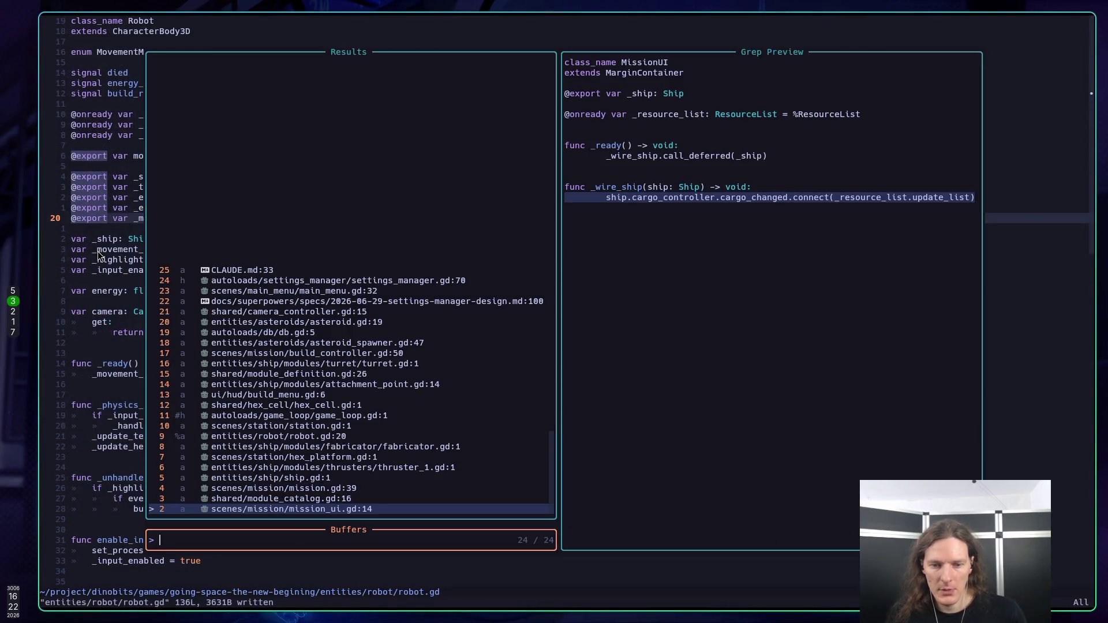
Step: Open mission.gd, find where _leave_button is connected, comment that line out and save
text(mission)
key(Return)
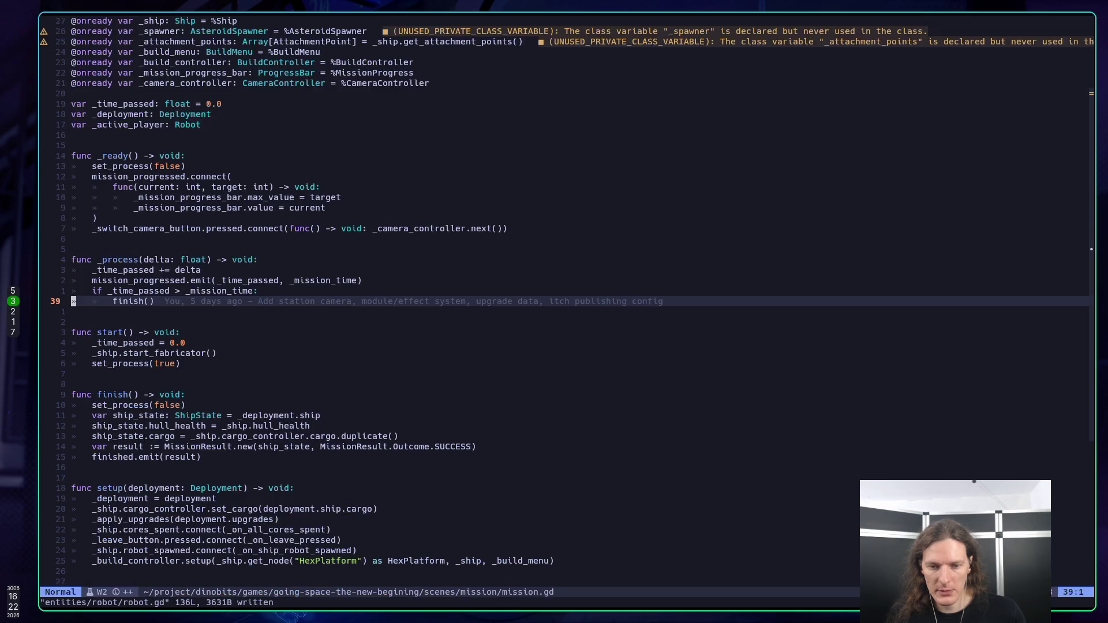
key(k)
key(k)
key(k)
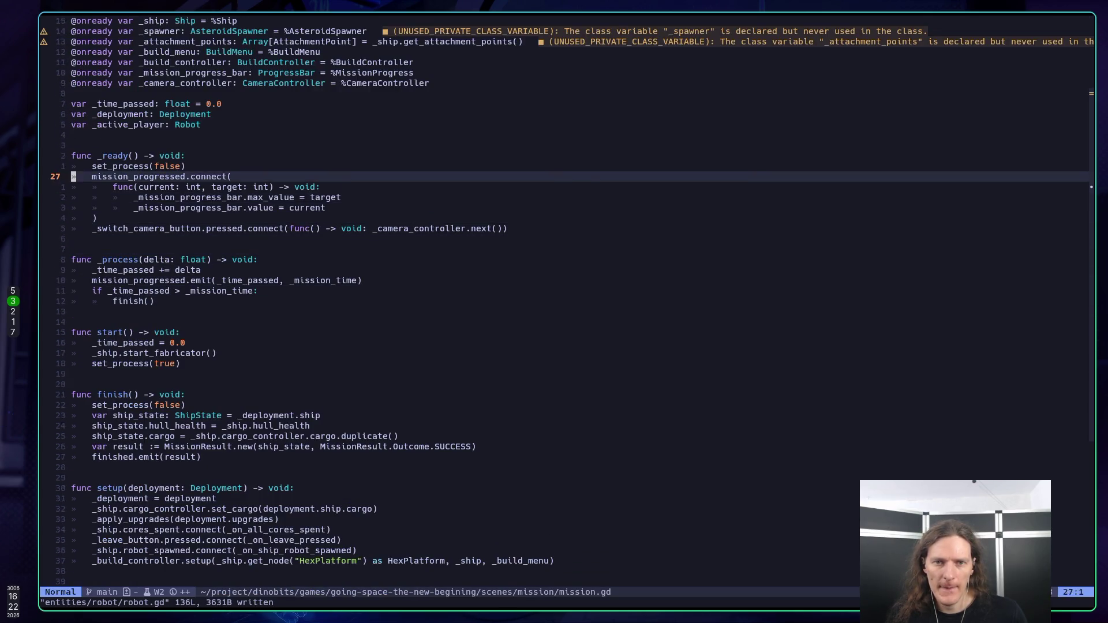
key(k)
key(k)
key(k)
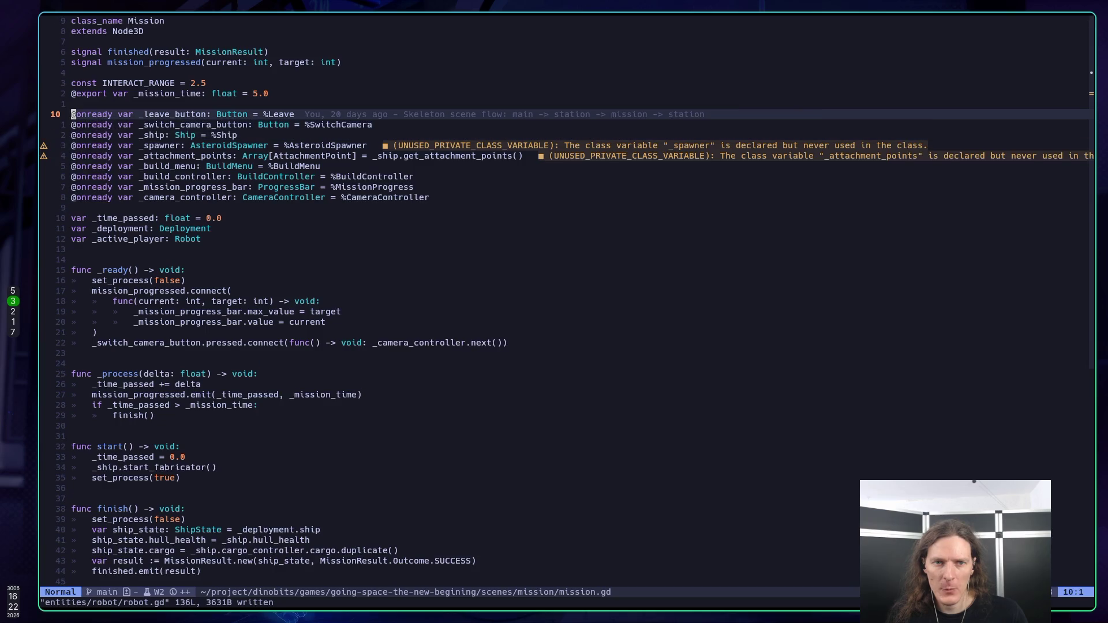
click(163, 114)
key(asterisk)
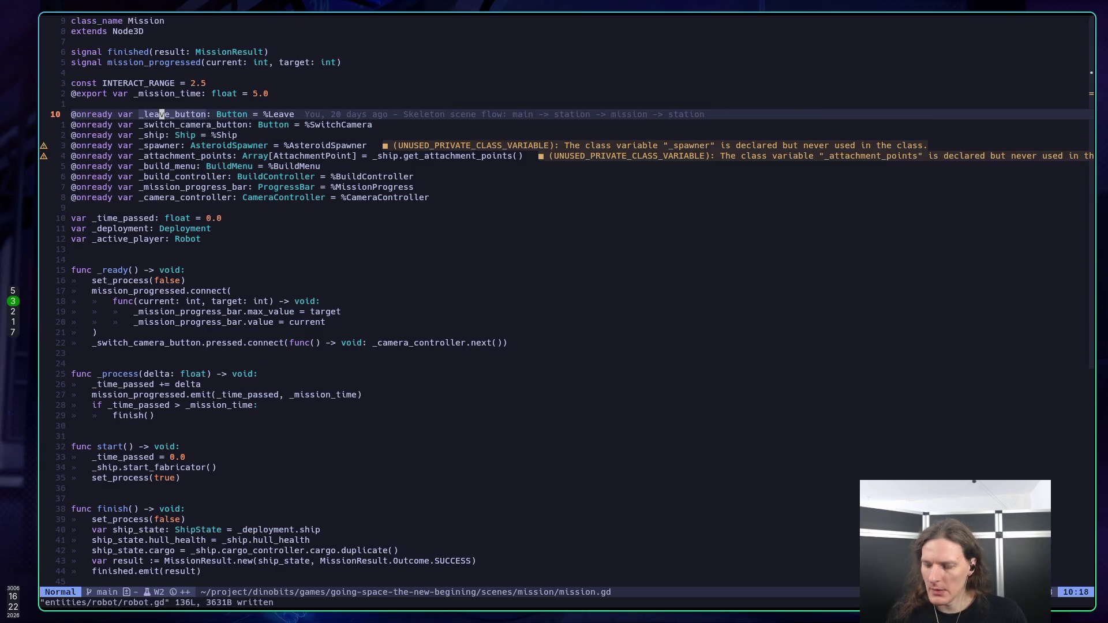
key(n)
key(j)
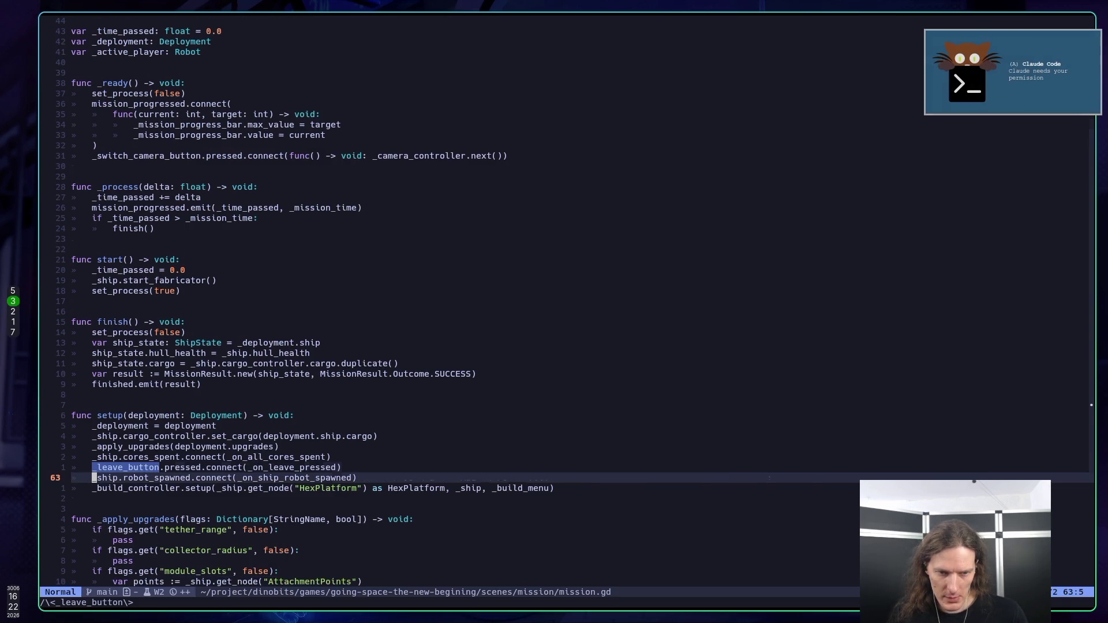
key(k)
key(g)
key(c)
key(c)
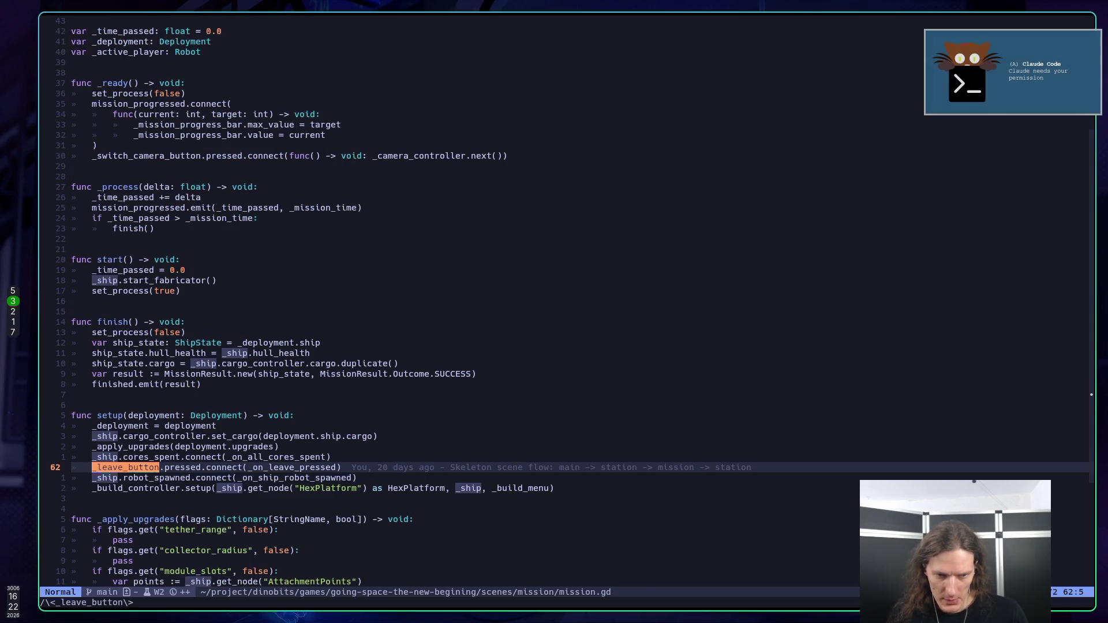
text(:w)
key(Return)
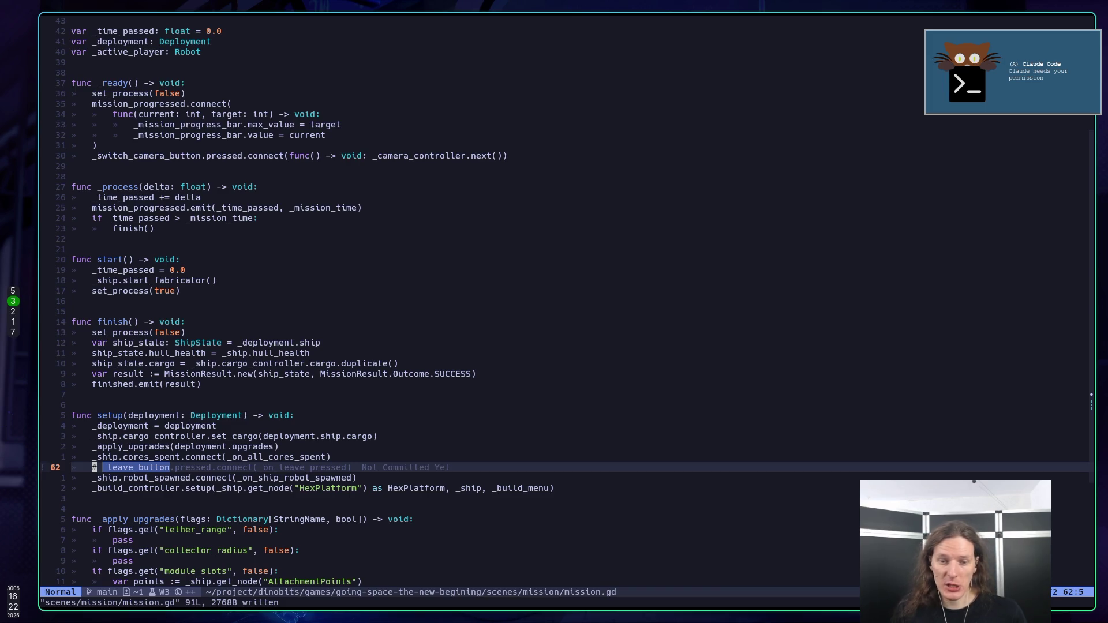
key(g)
key(g)
key(j)
key(5)
key(j)
key(4)
key(j)
key(k)
key(w)
key(w)
key(w)
key(l)
key(l)
key(l)
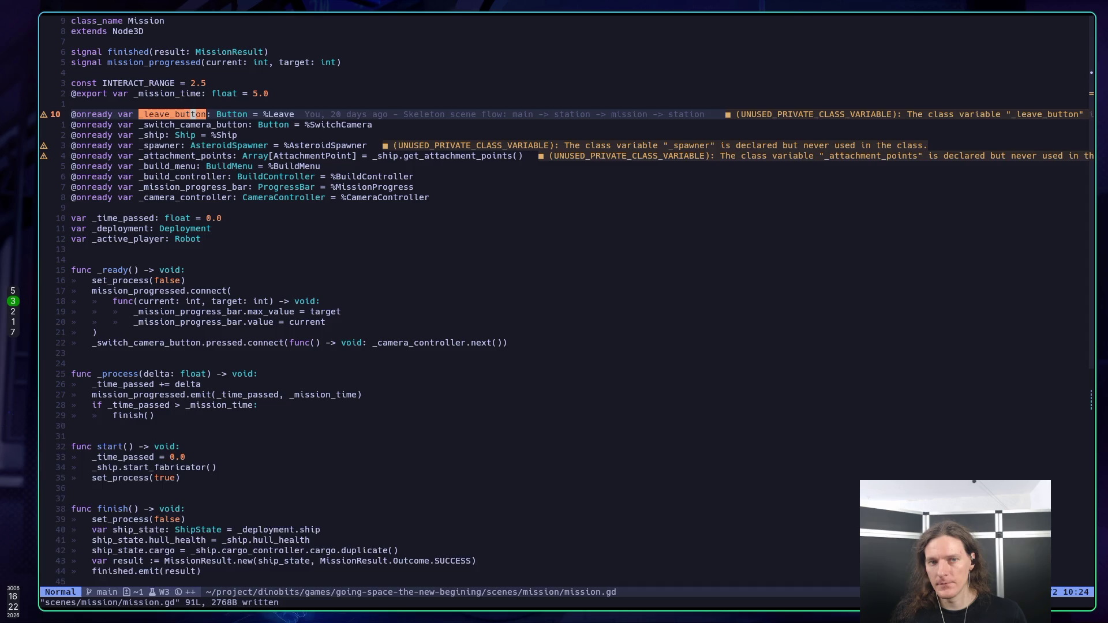
key(g)
key(c)
key(c)
text(:w)
key(Return)
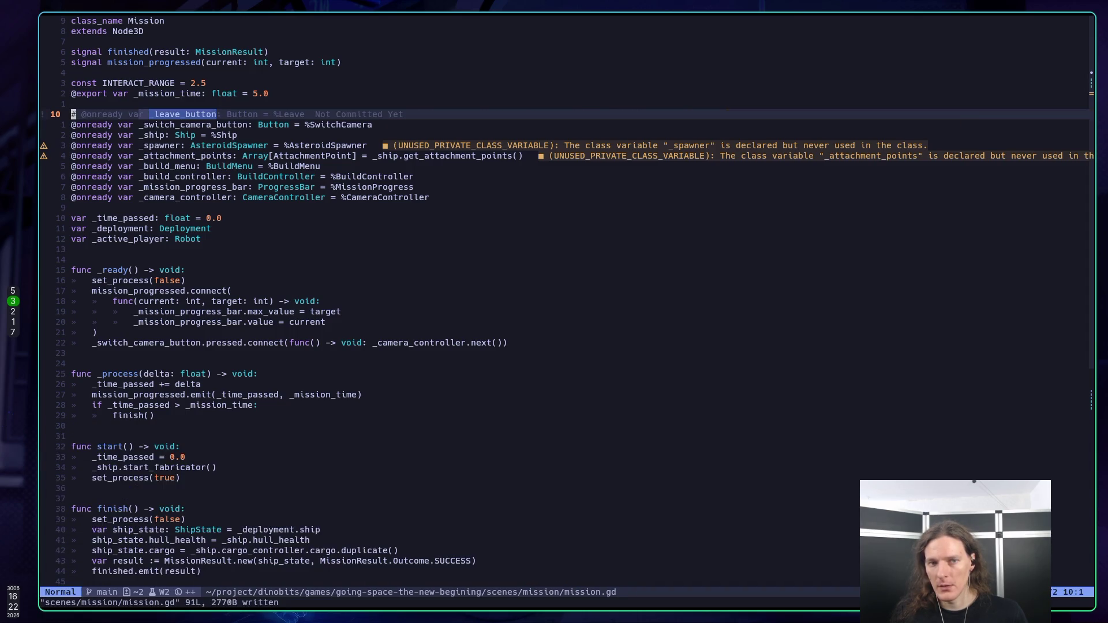
Step: Search for any remaining _leave_button references, glance at Godot, and save mission.gd again
key(w)
key(w)
key(w)
key(asterisk)
key(n)
key(n)
key(n)
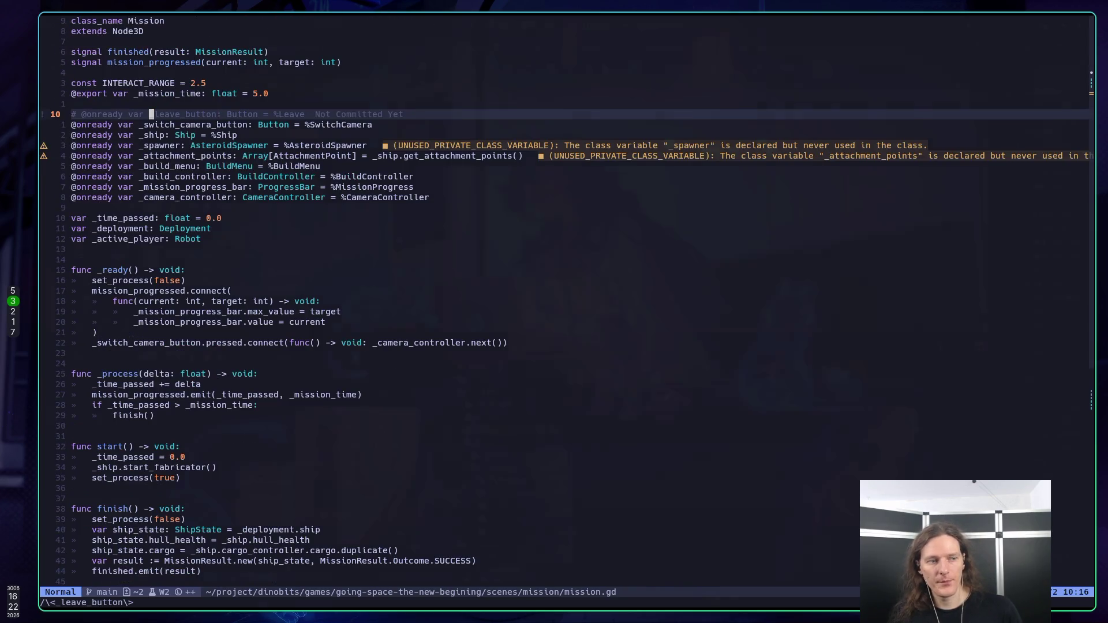
key(alt+Tab)
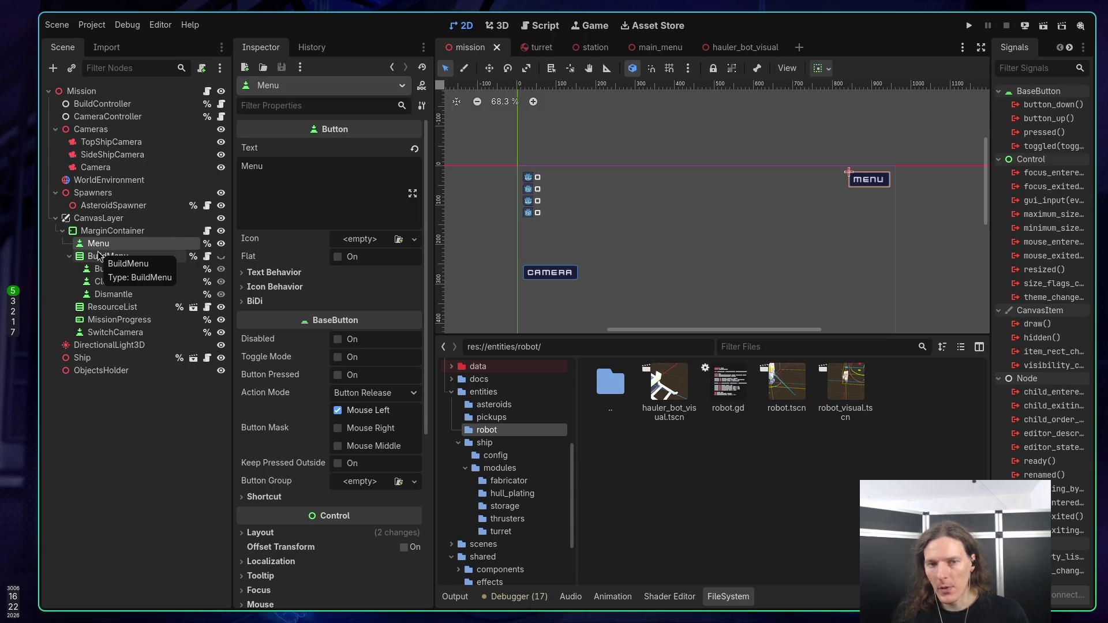
key(alt+Tab)
text(:w)
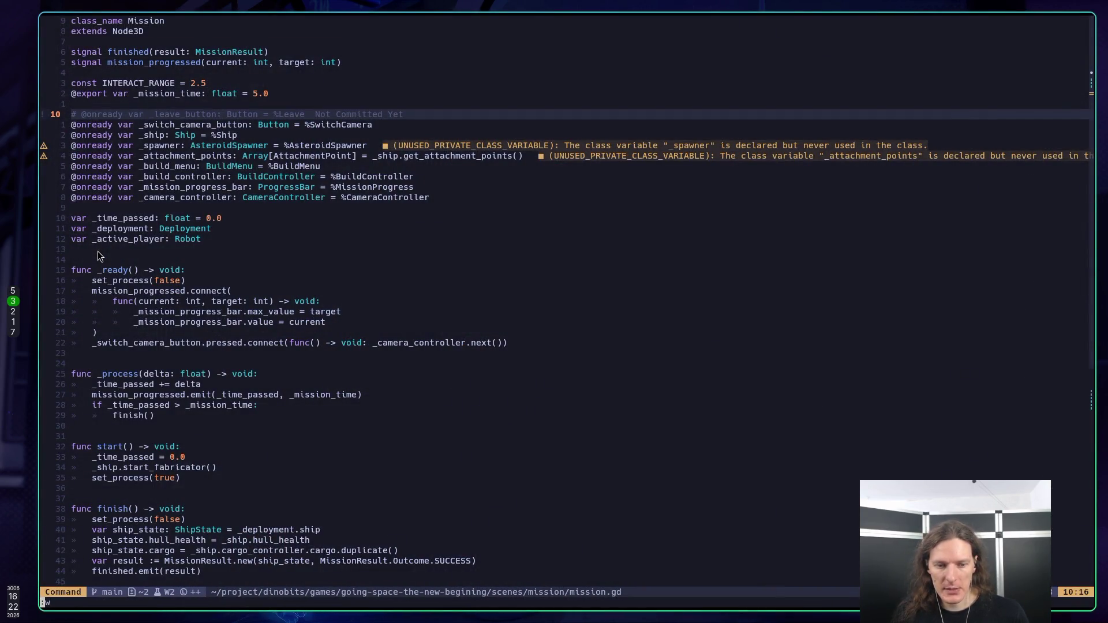
key(super+1)
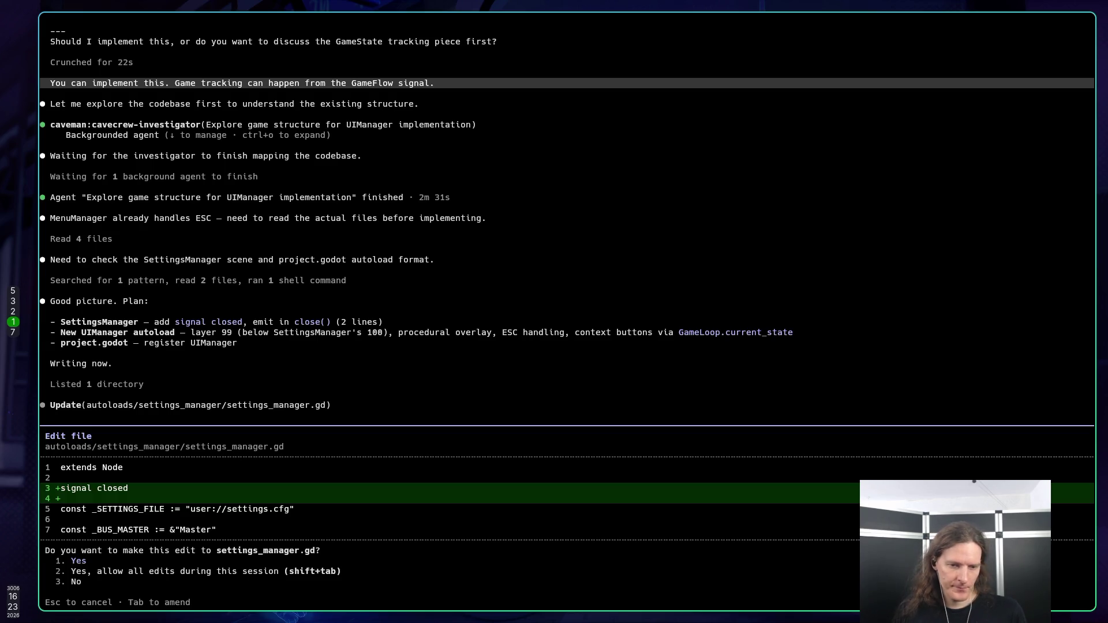
Step: Allow all Claude Code edits this session so it adds the UIManager autoload, then return to Godot
key(shift+Tab)
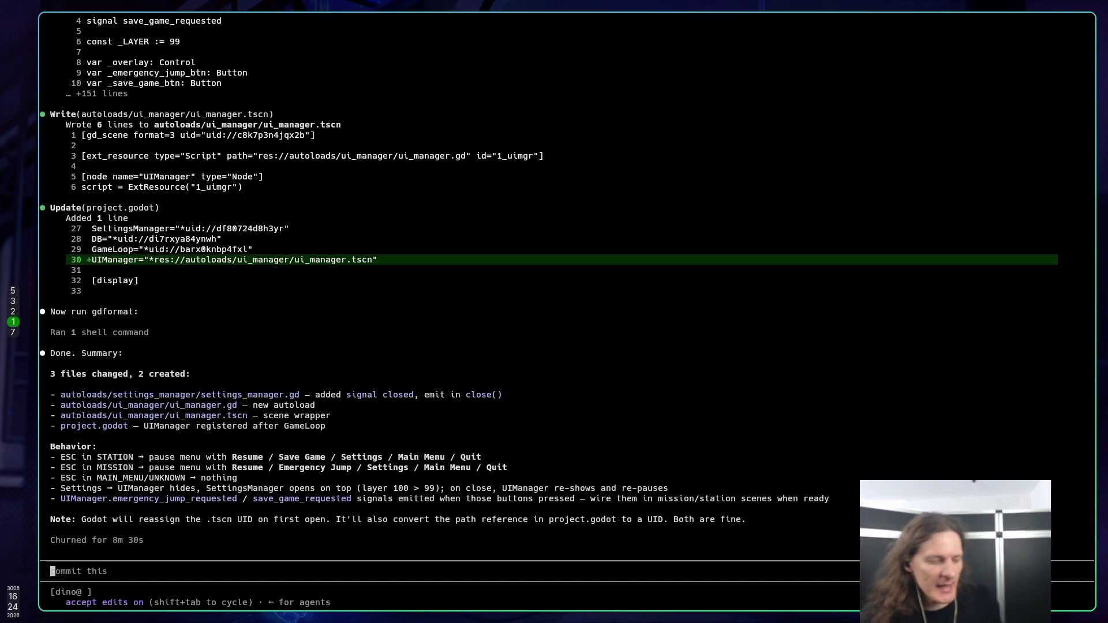
key(super+5)
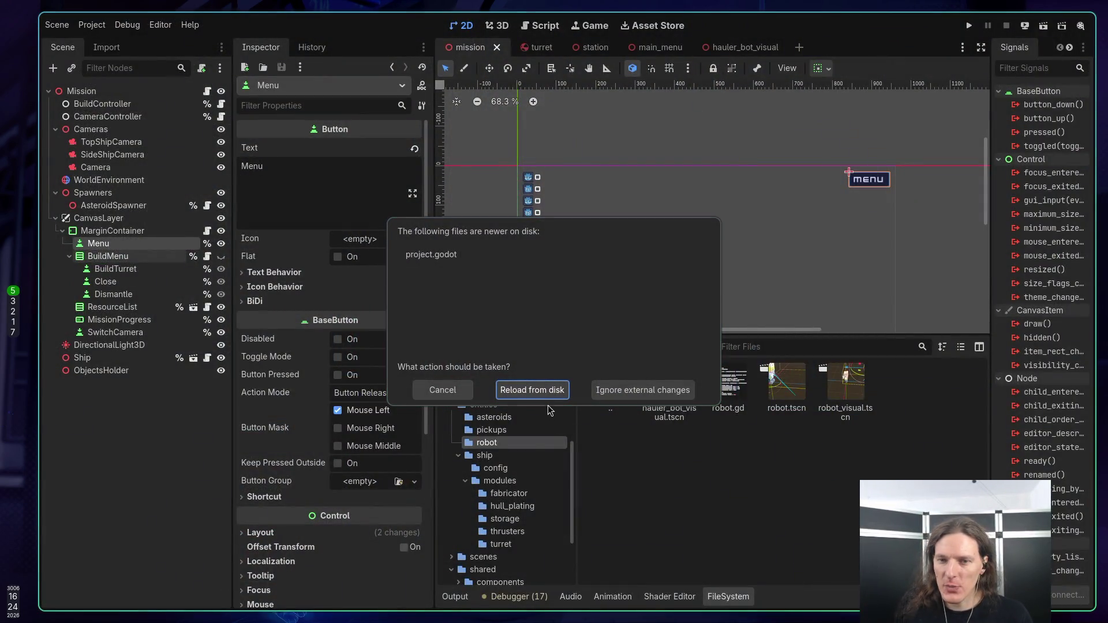
Step: Reload project.godot from disk, confirm UIManager in the Autoload list, and run the game with F5
click(532, 390)
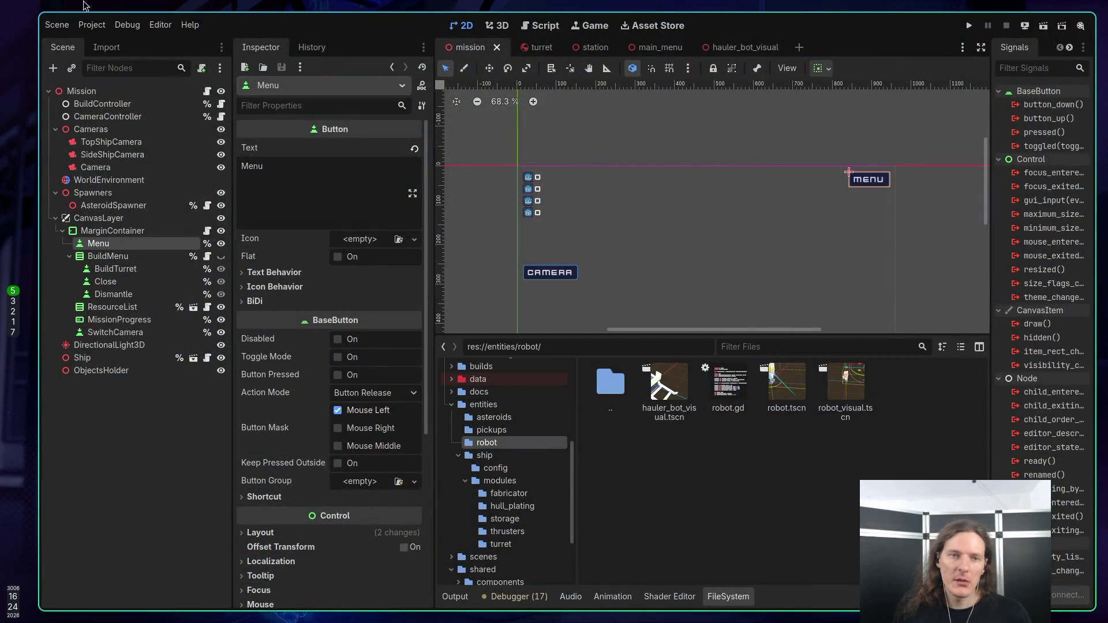
click(92, 24)
click(105, 45)
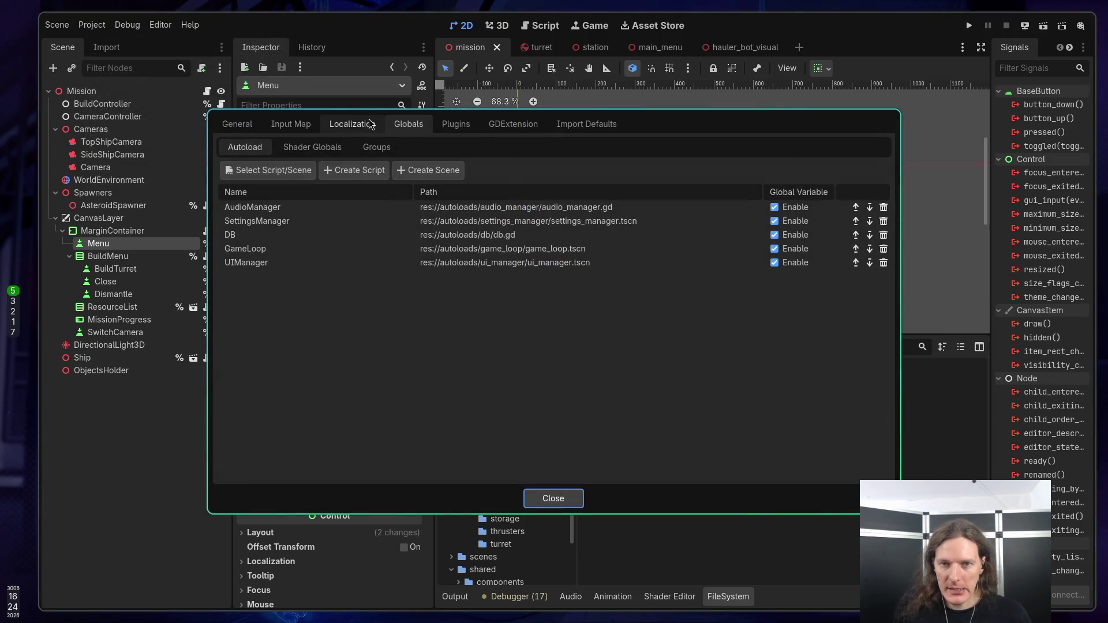
click(296, 268)
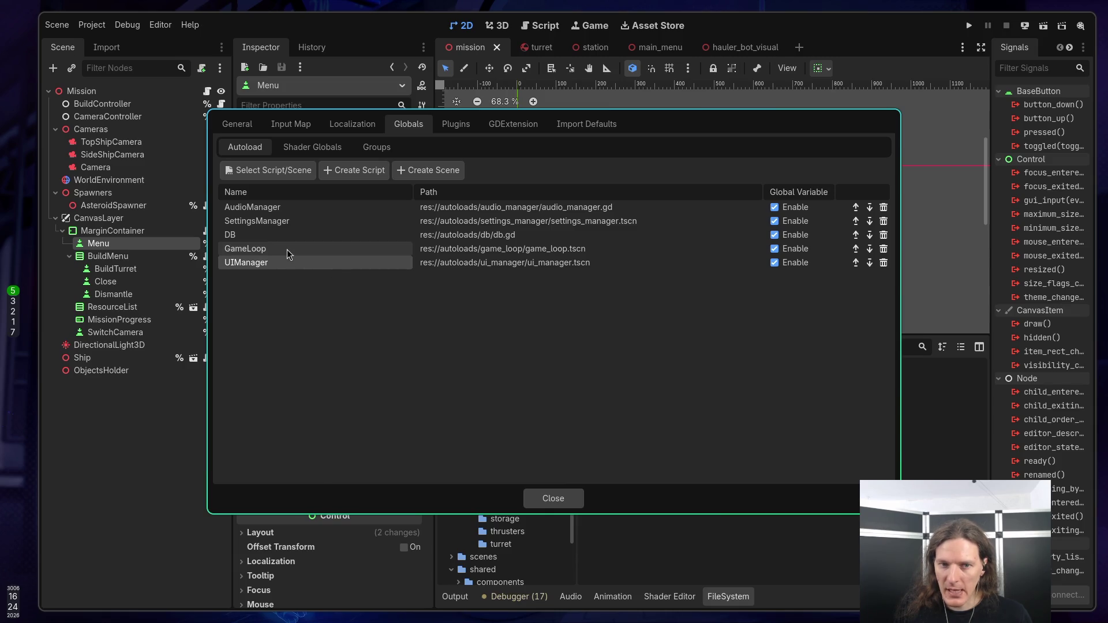
click(562, 499)
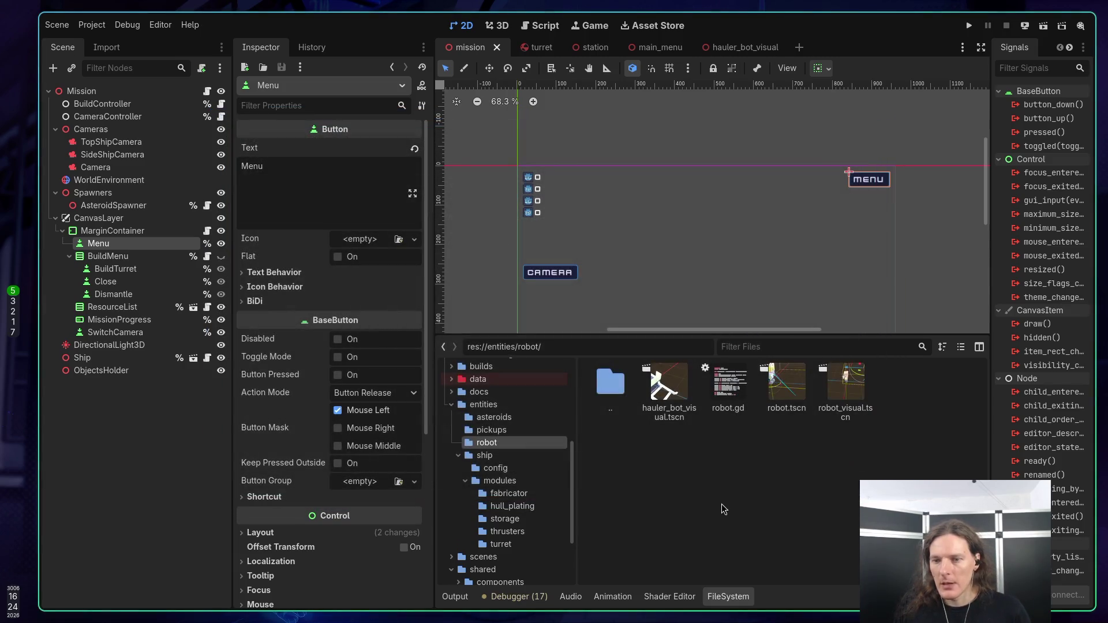
key(F5)
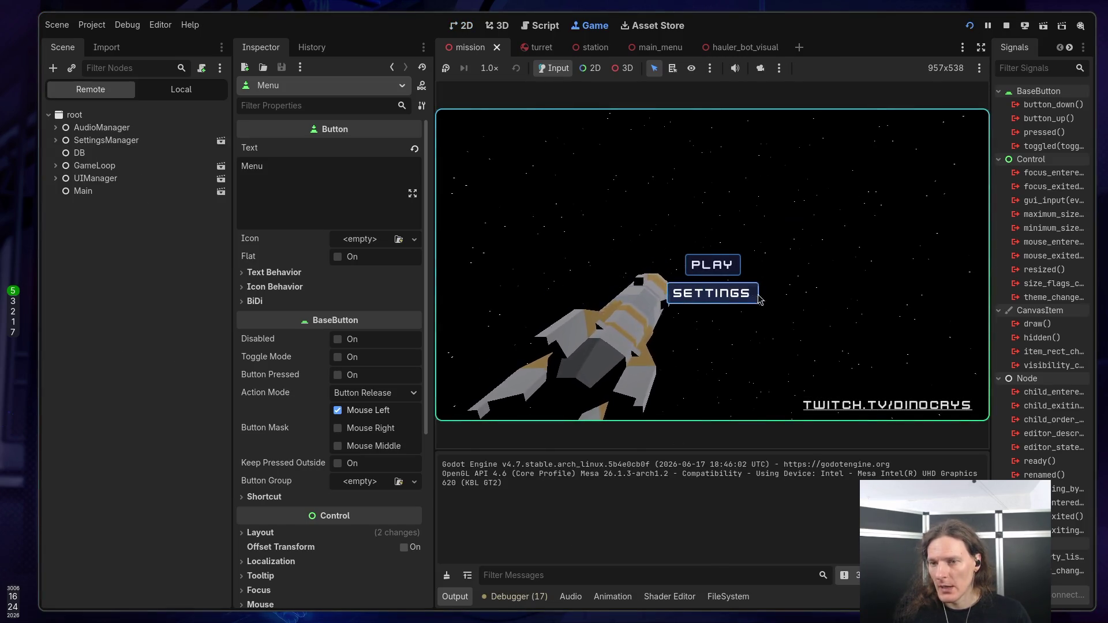
Step: Check the controls and audio settings pages, then start playing and buy the Basic Ship for 20 metal
click(712, 291)
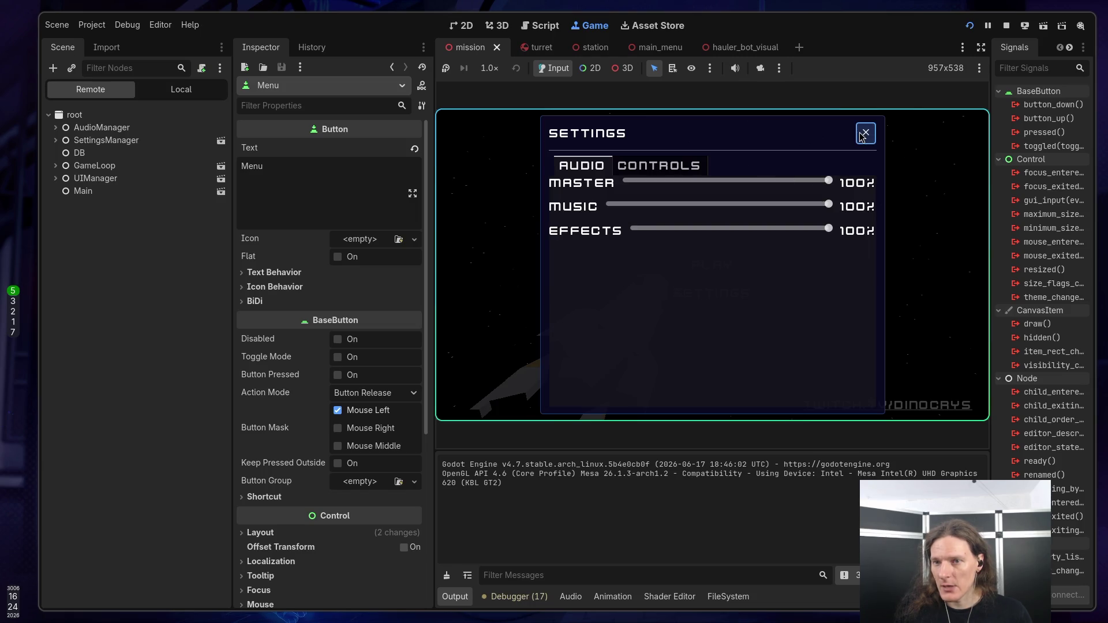
click(649, 167)
click(577, 167)
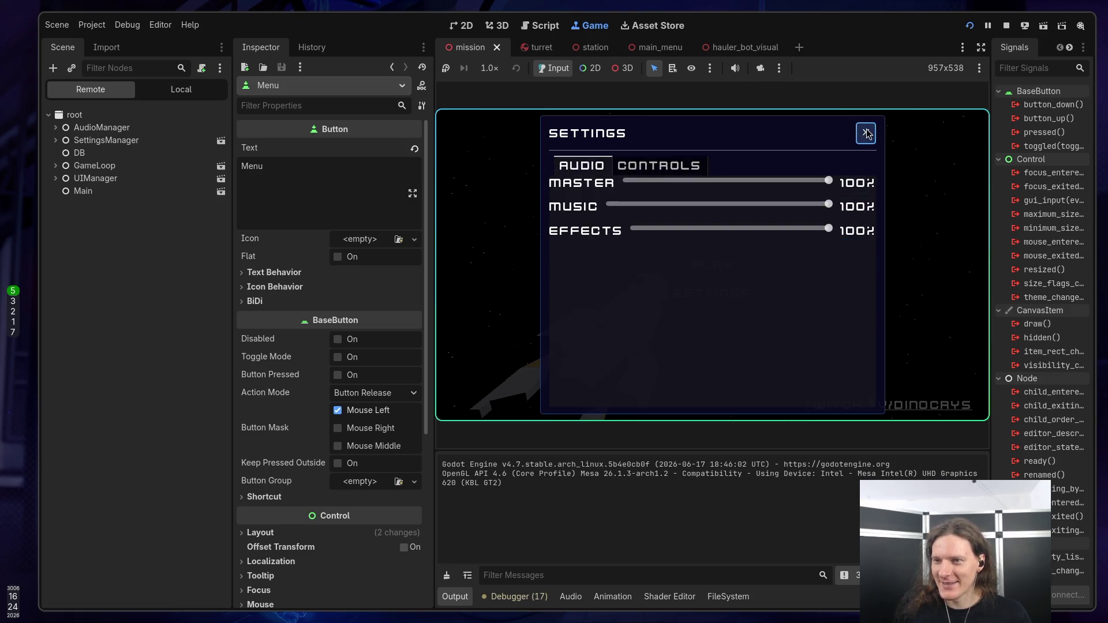
click(866, 134)
click(710, 265)
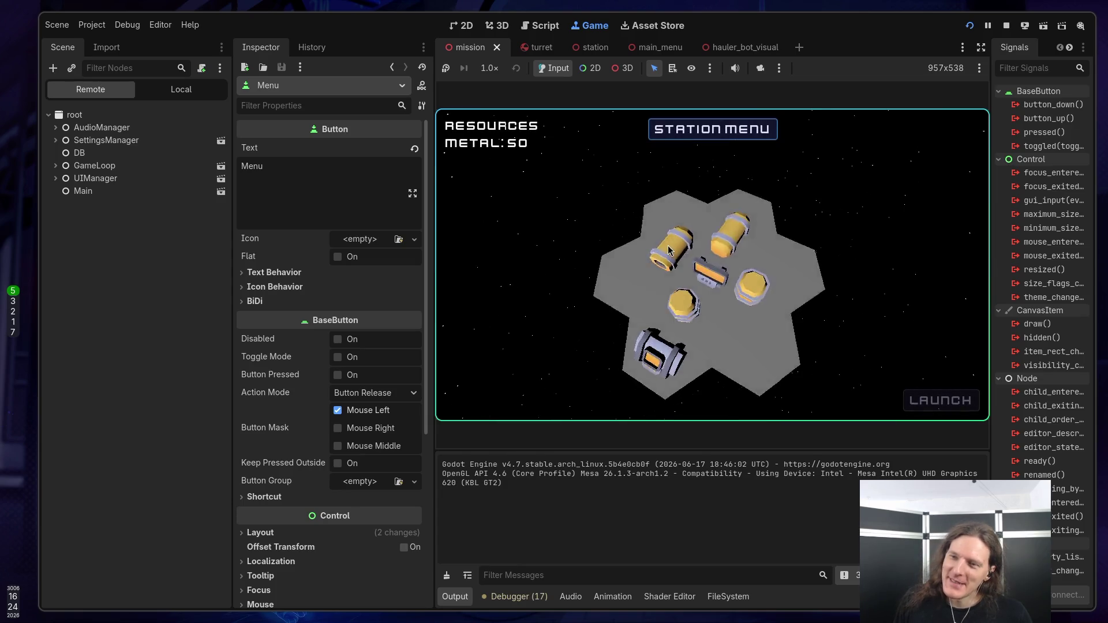
click(712, 132)
click(722, 210)
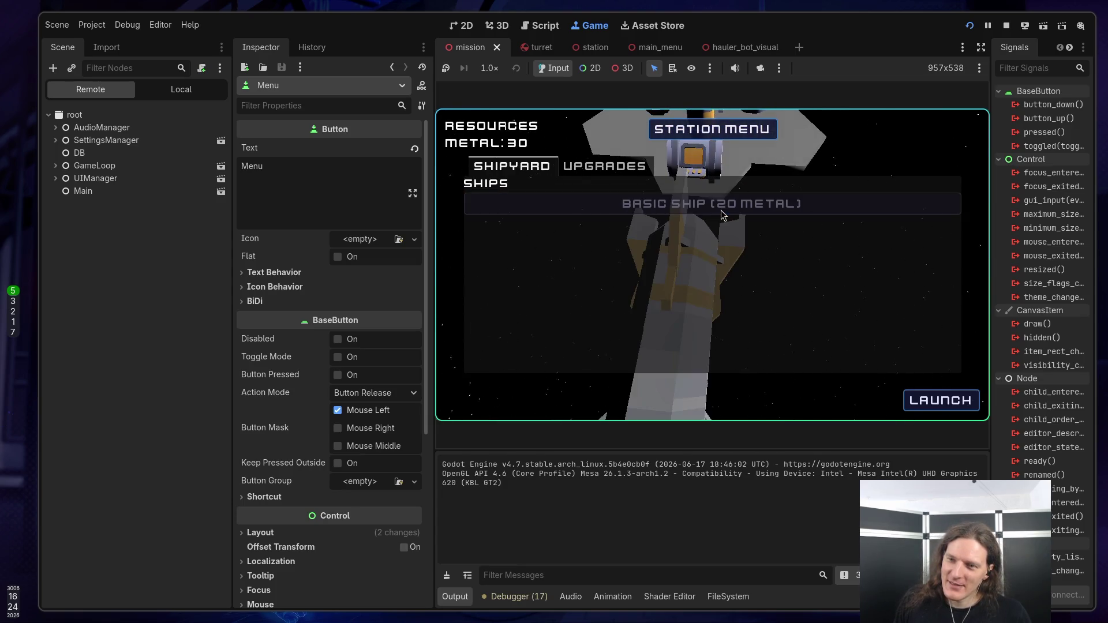
Step: Pause with Esc, test Settings and Main Menu, then play again and rebuy the Basic Ship
key(Escape)
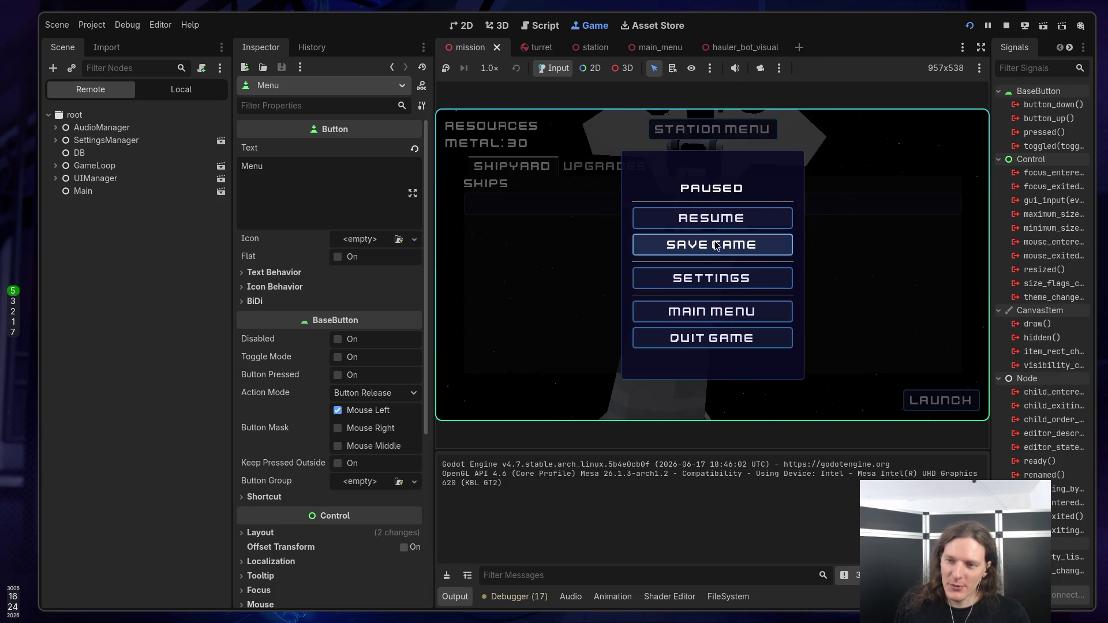
click(714, 288)
click(865, 133)
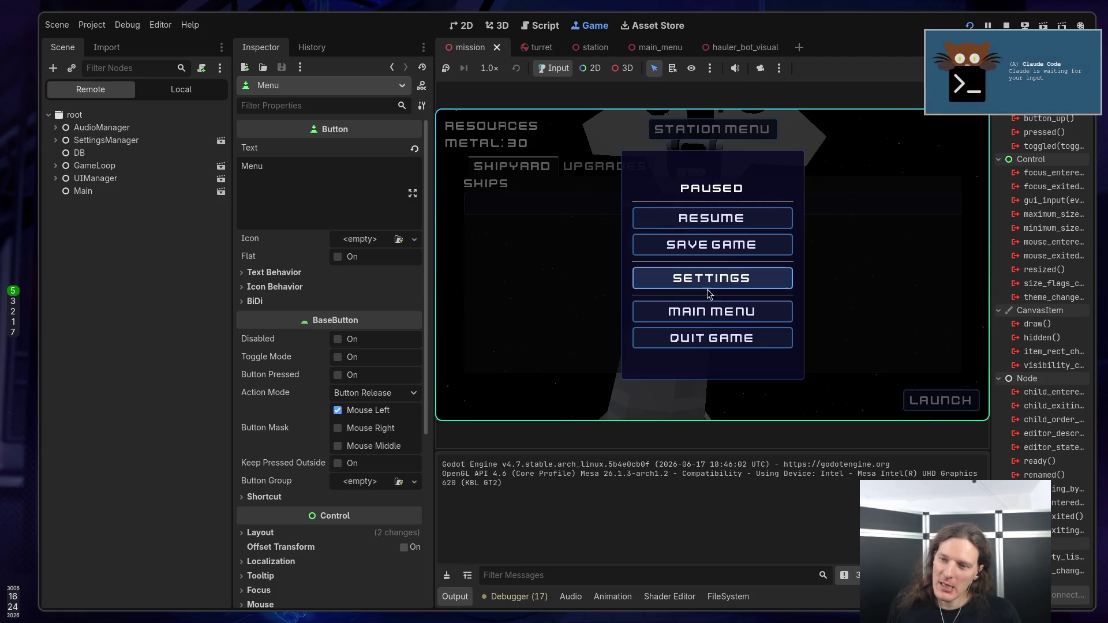
click(744, 315)
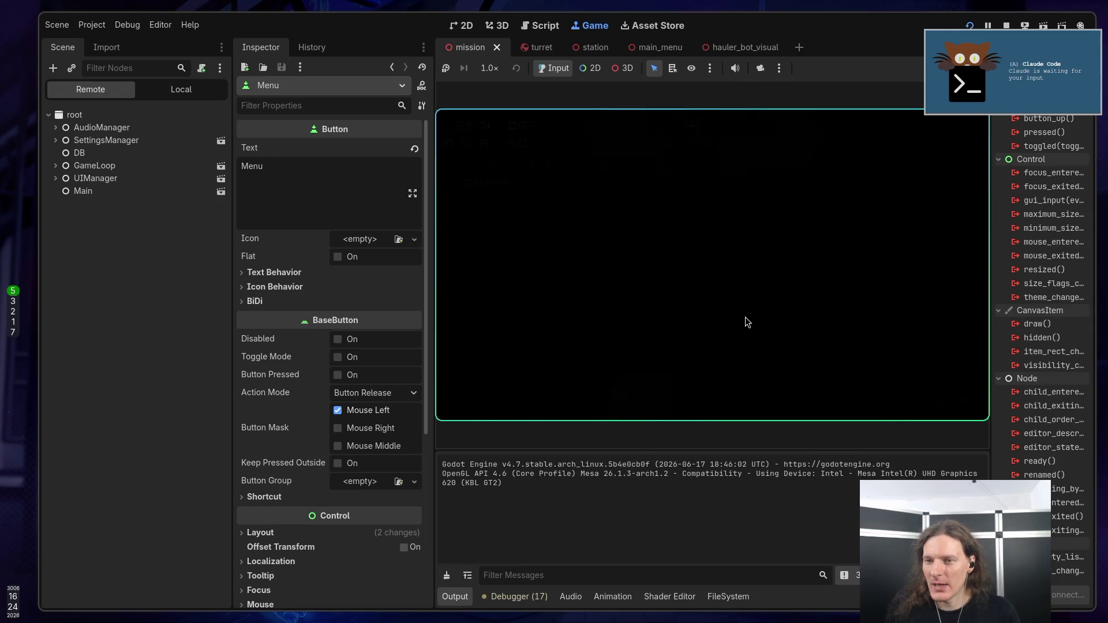
click(714, 266)
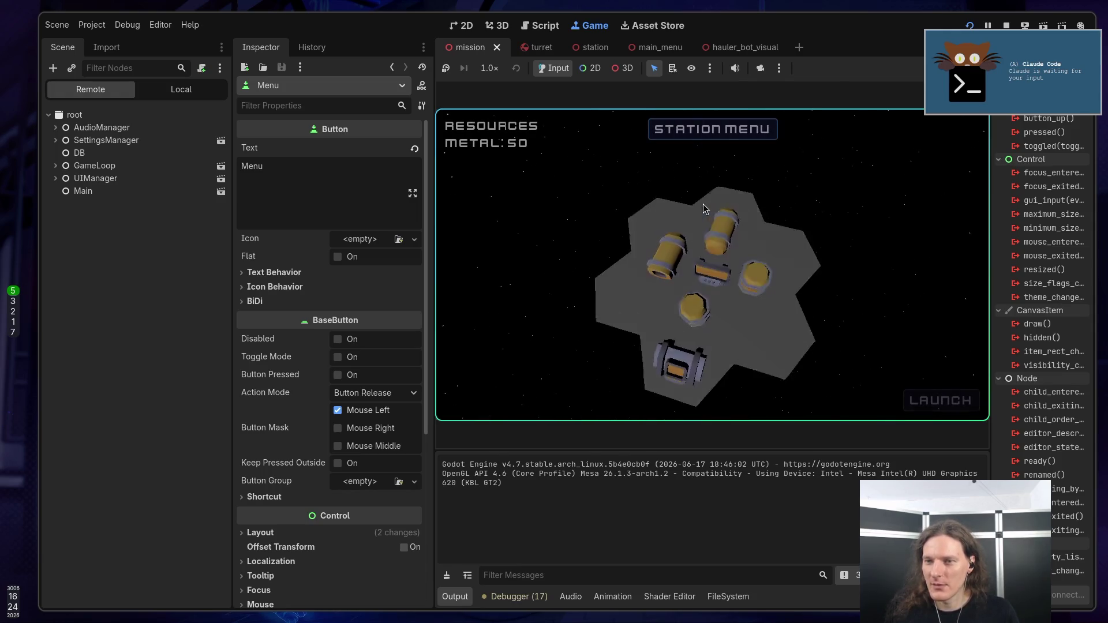
click(706, 135)
click(708, 203)
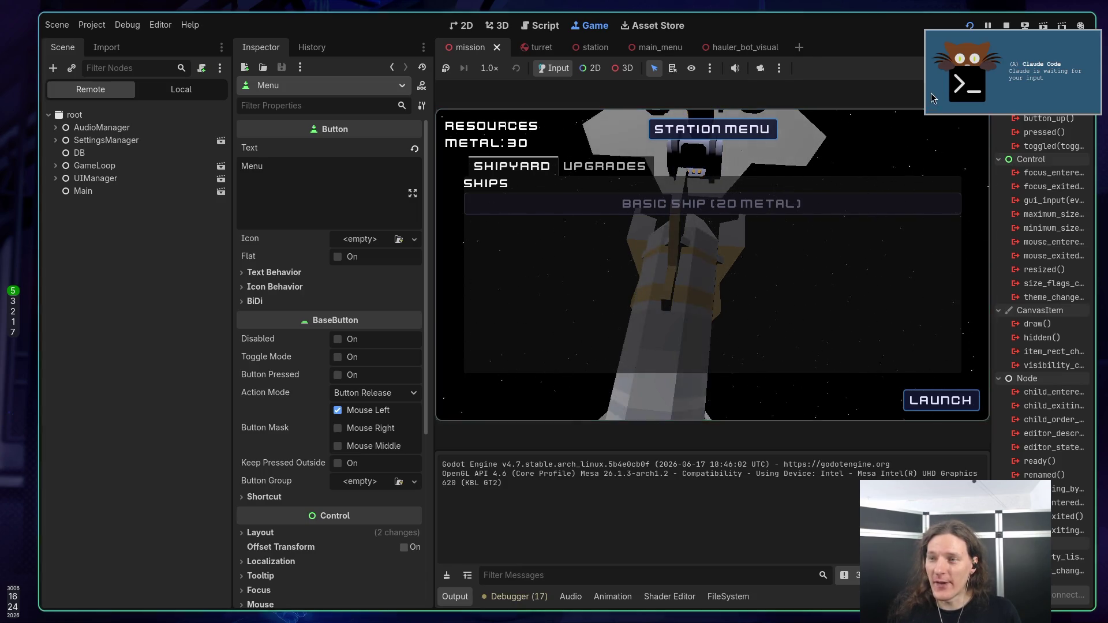
Step: Launch into a mission and test the pause menu's Resume and Emergency Jump options
click(940, 400)
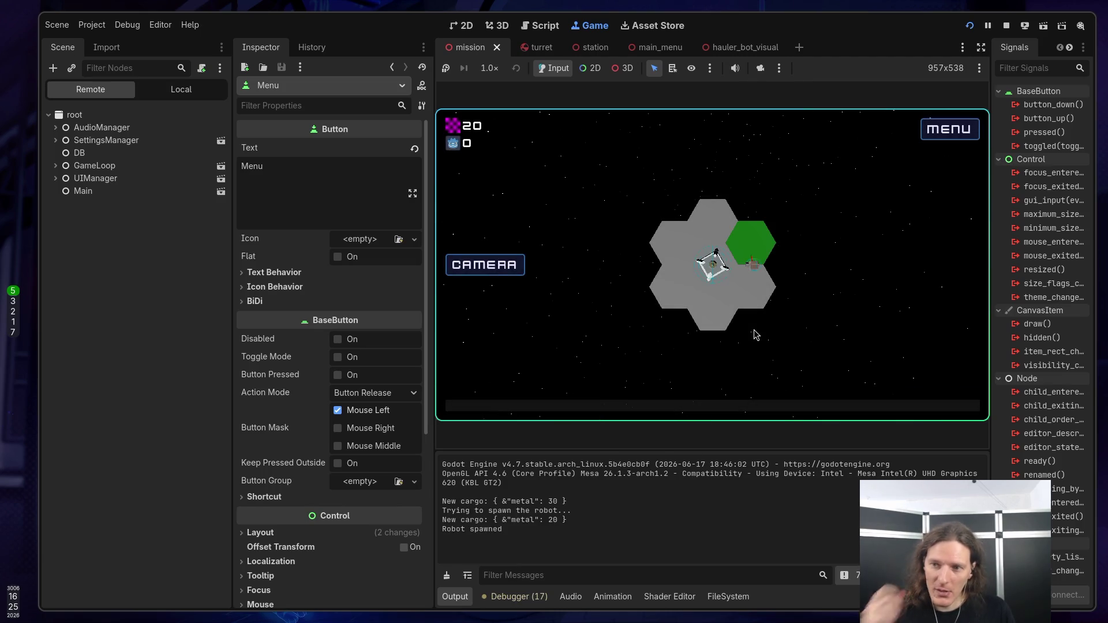
key(Escape)
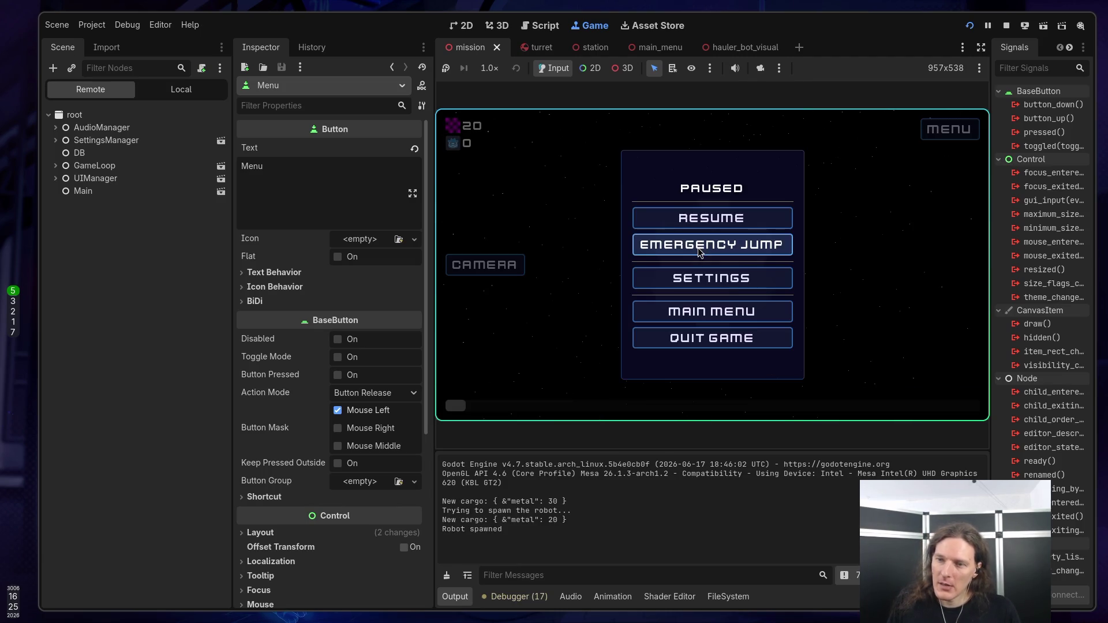
click(700, 249)
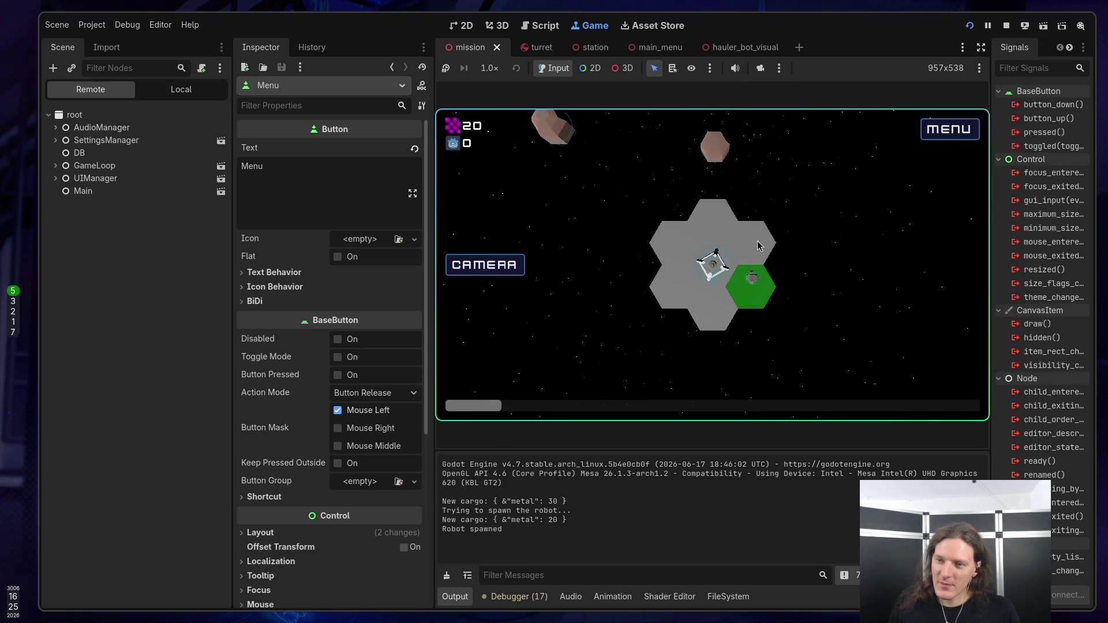
key(Escape)
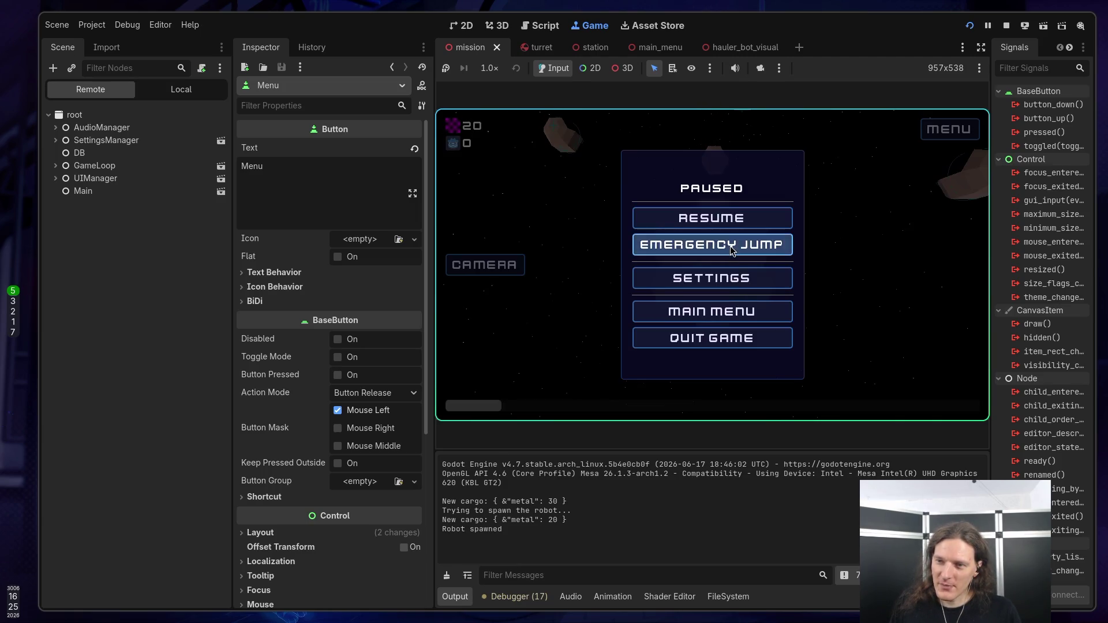
click(729, 246)
key(Escape)
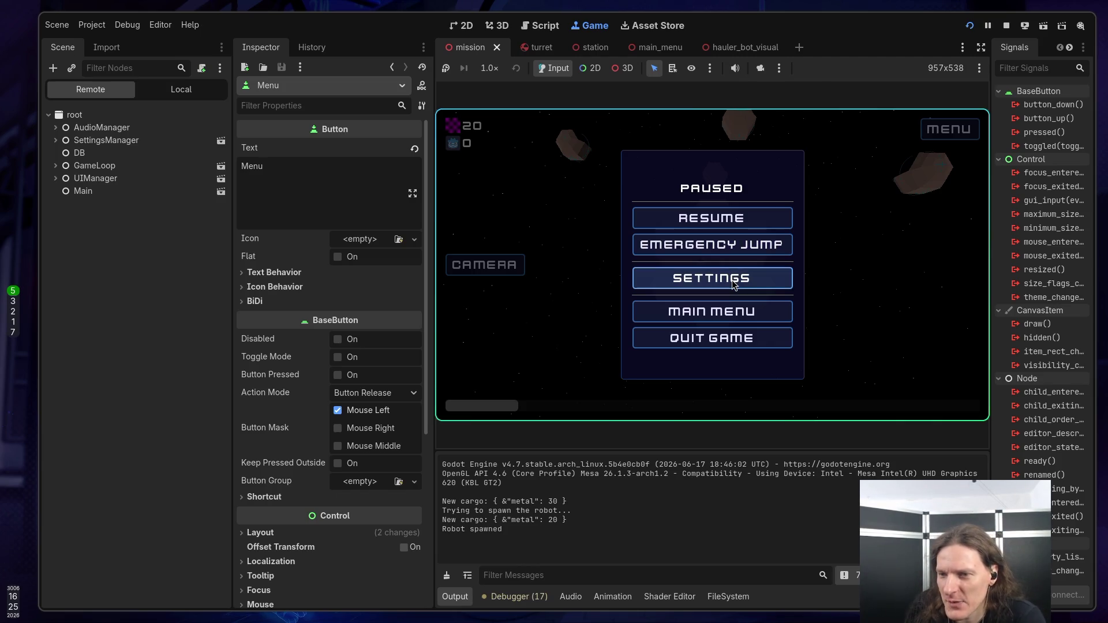
Step: View the key bindings in Settings from the mission pause menu, close it, and quit the game
click(732, 279)
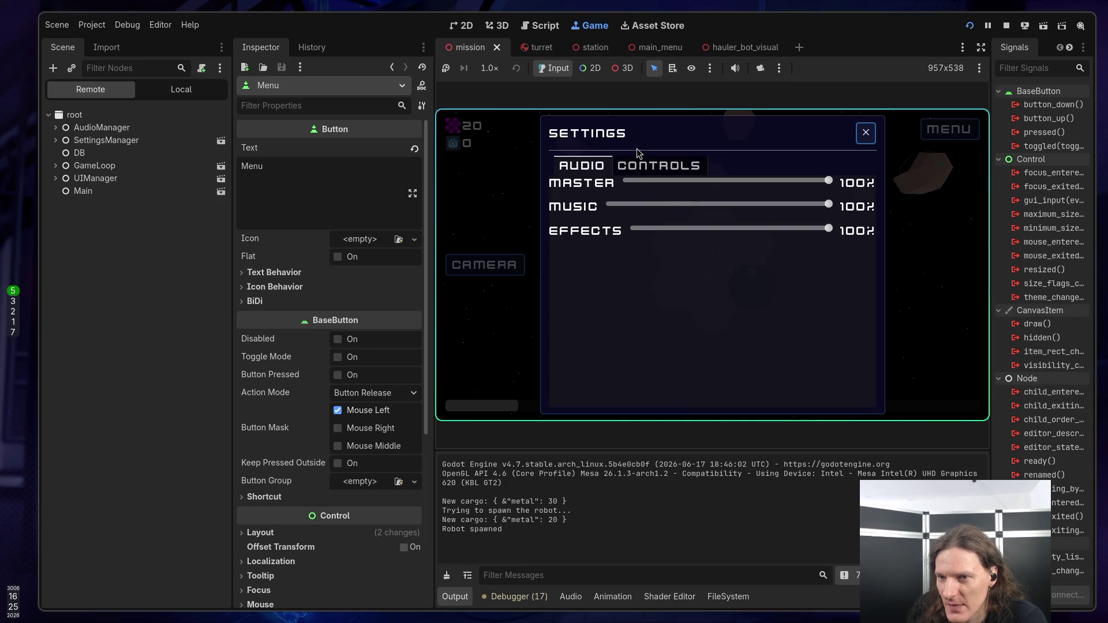
click(646, 166)
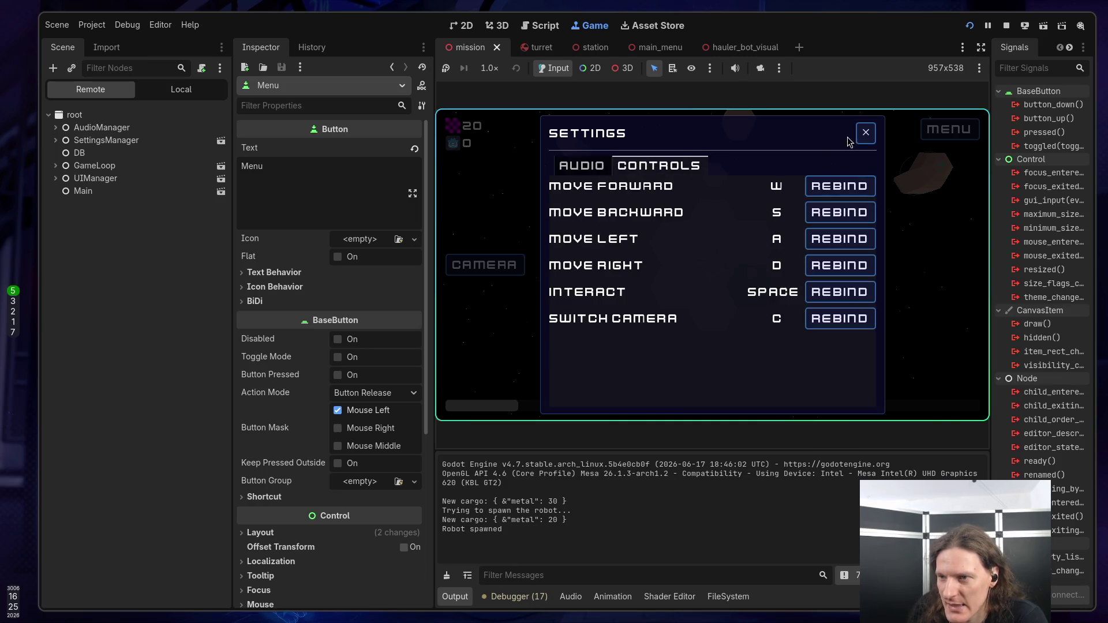
click(862, 135)
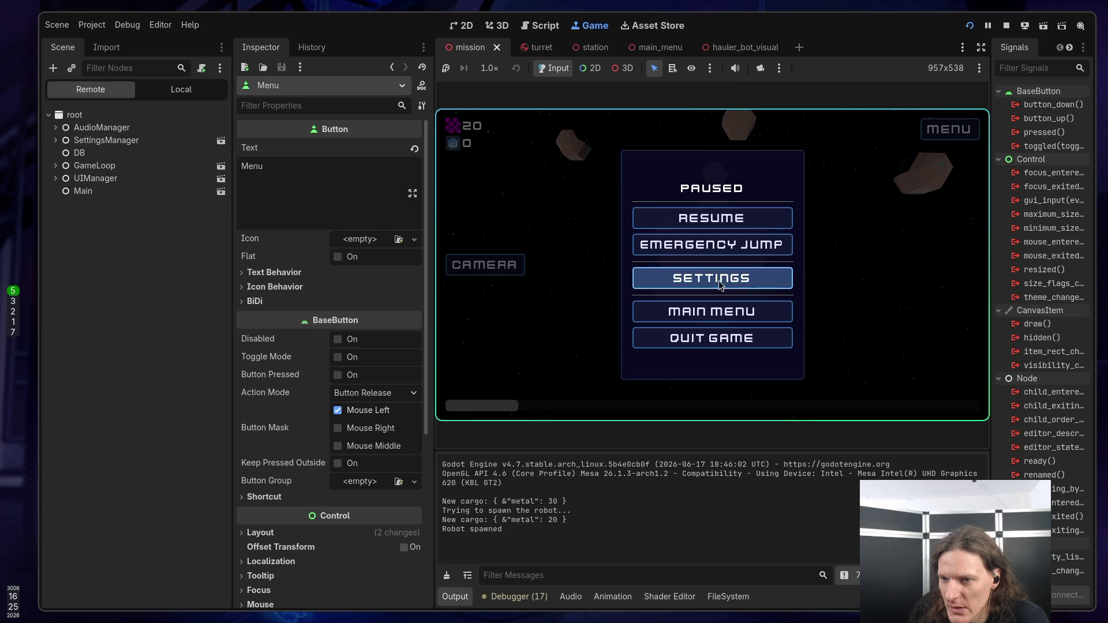
click(709, 336)
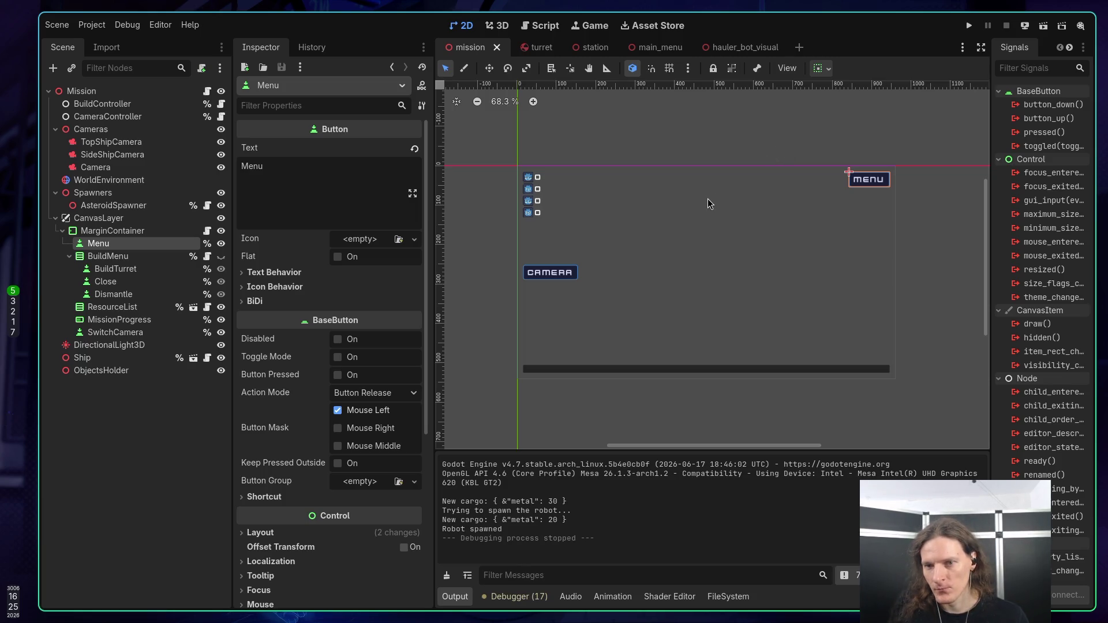
Step: Abandon a half-typed Claude request, rerun the game, buy the Basic Ship for 30 metal, and launch a mission
key(super+1)
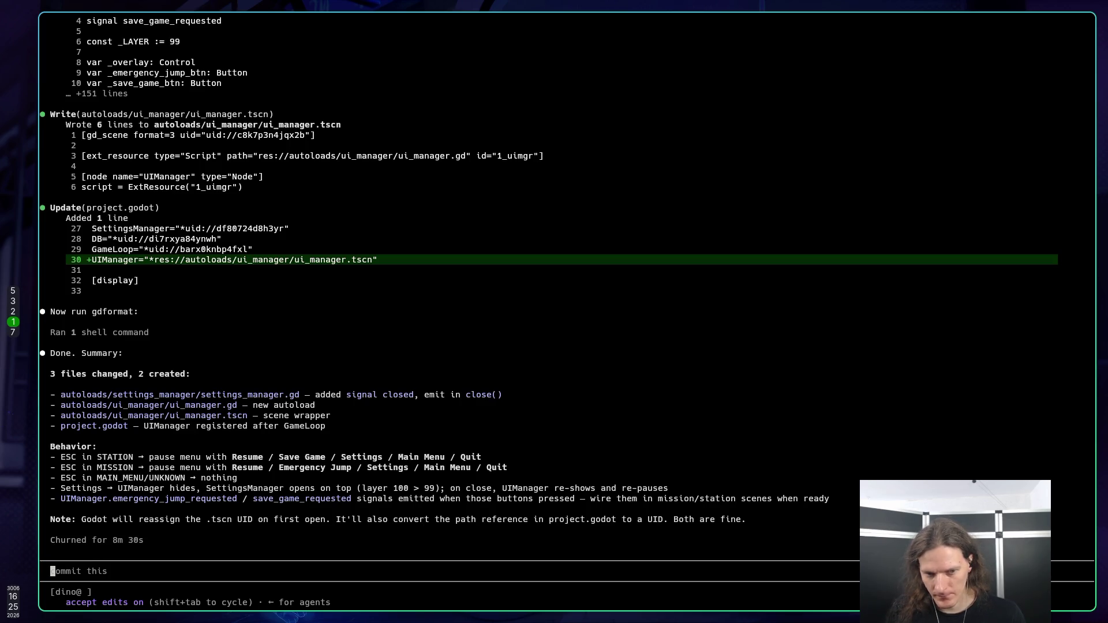
text(can you)
key(BackSpace)
key(BackSpace)
key(BackSpace)
key(super+5)
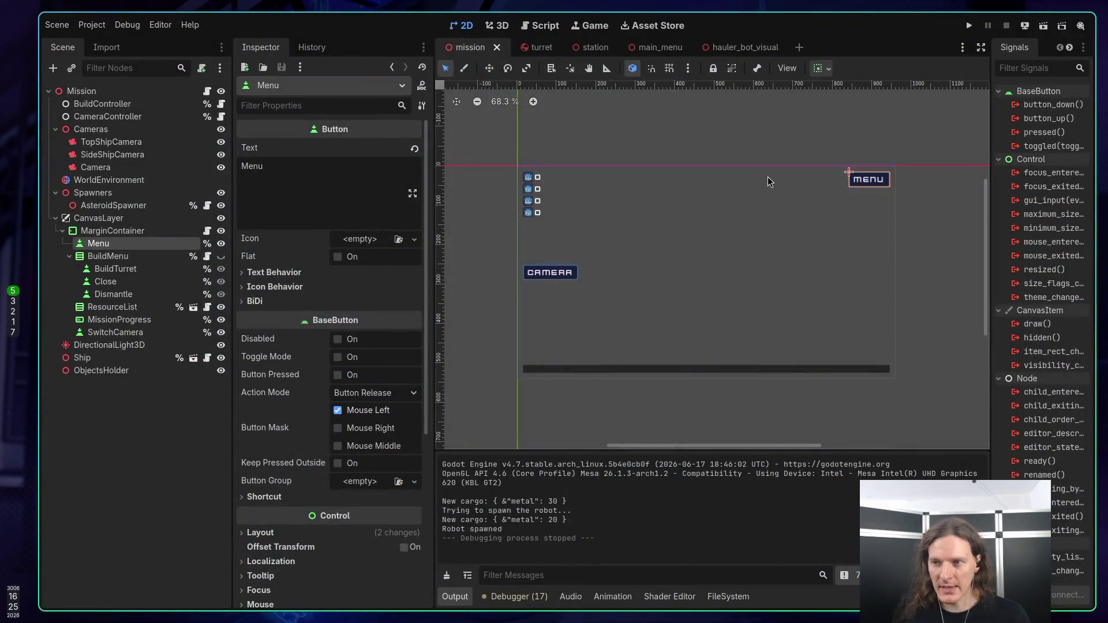
key(F5)
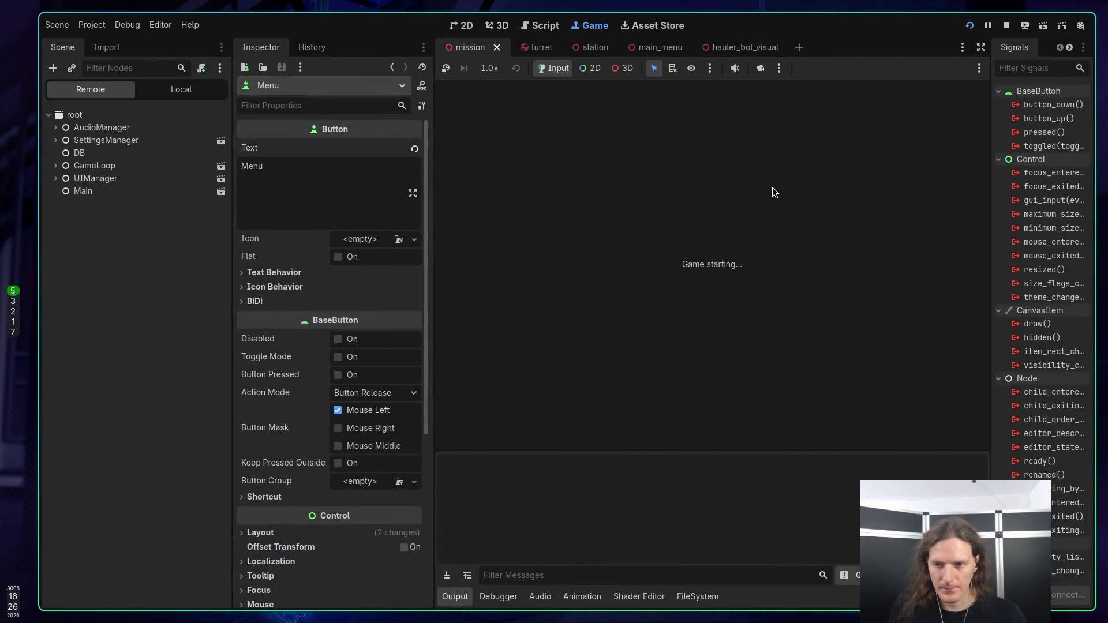
click(721, 265)
click(724, 128)
click(765, 208)
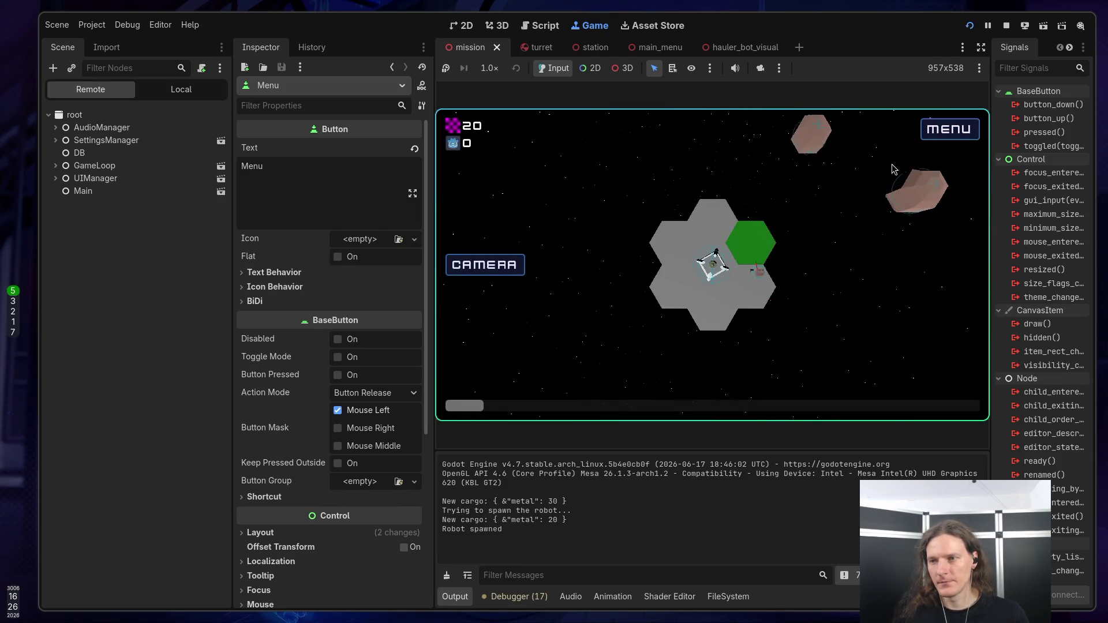
Step: Toggle the mission pause menu with Esc, resume, then return to the Main Menu
key(Escape)
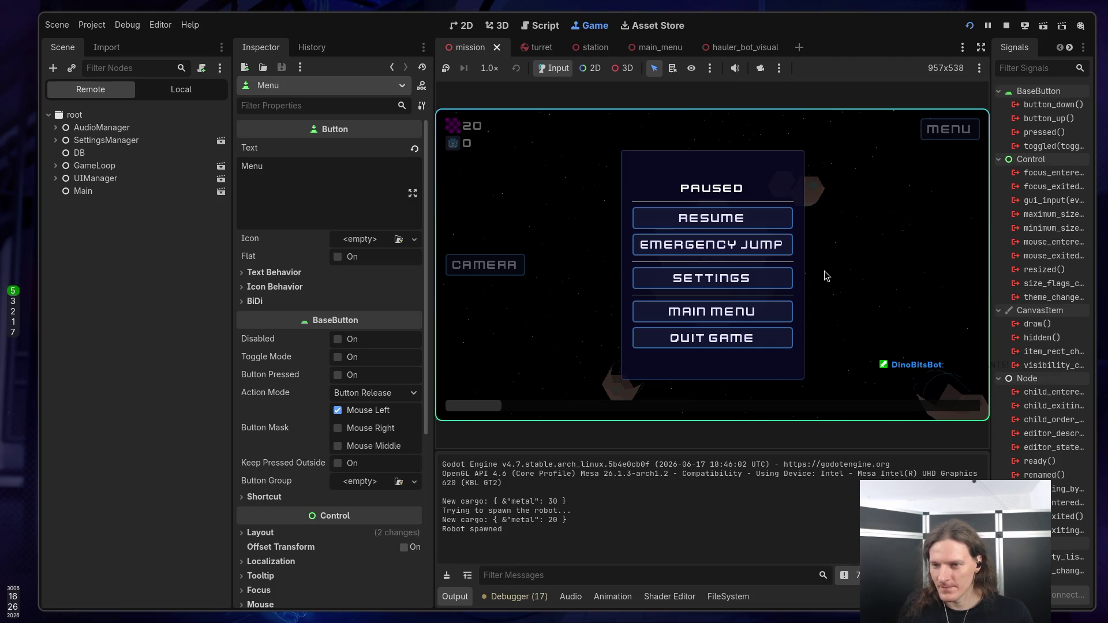
key(Escape)
key(Escape)
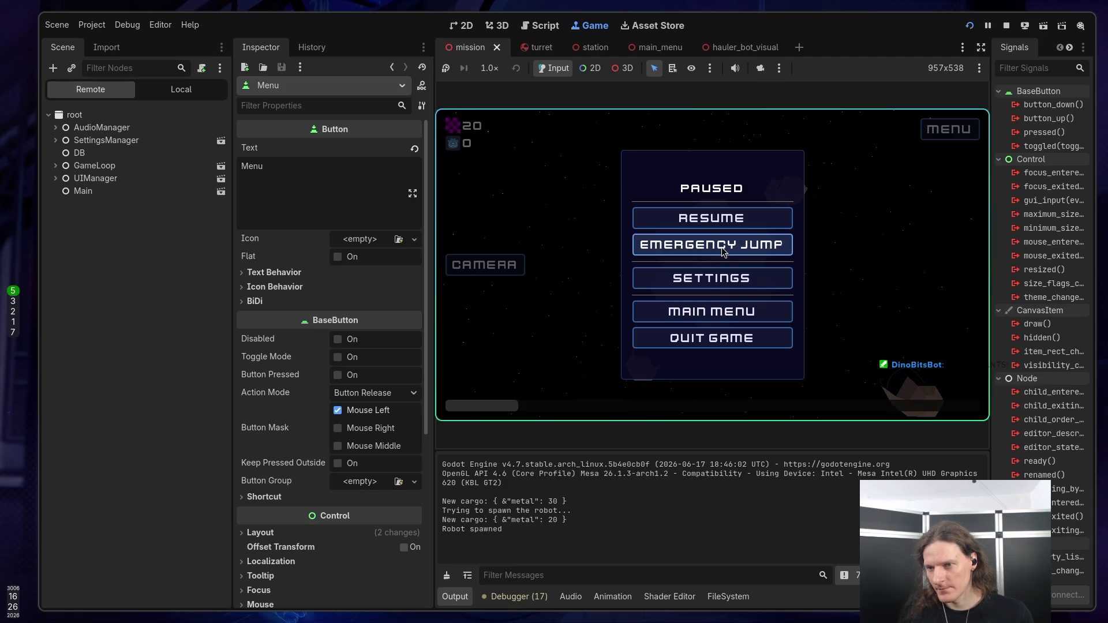
click(696, 224)
key(Escape)
key(Escape)
key(Escape)
click(729, 311)
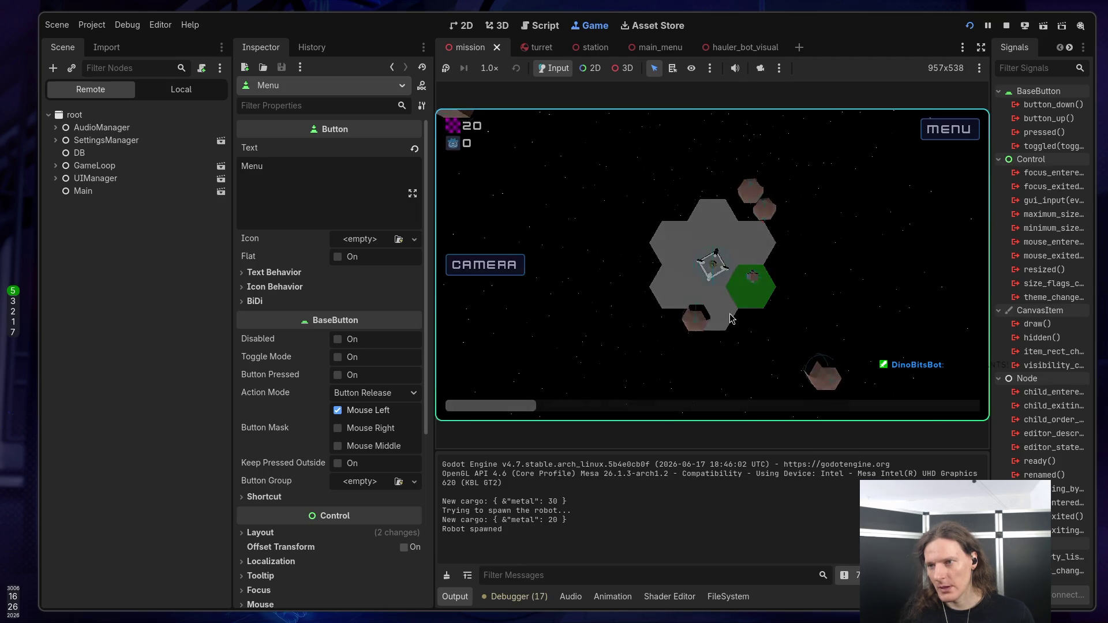
key(alt+Tab)
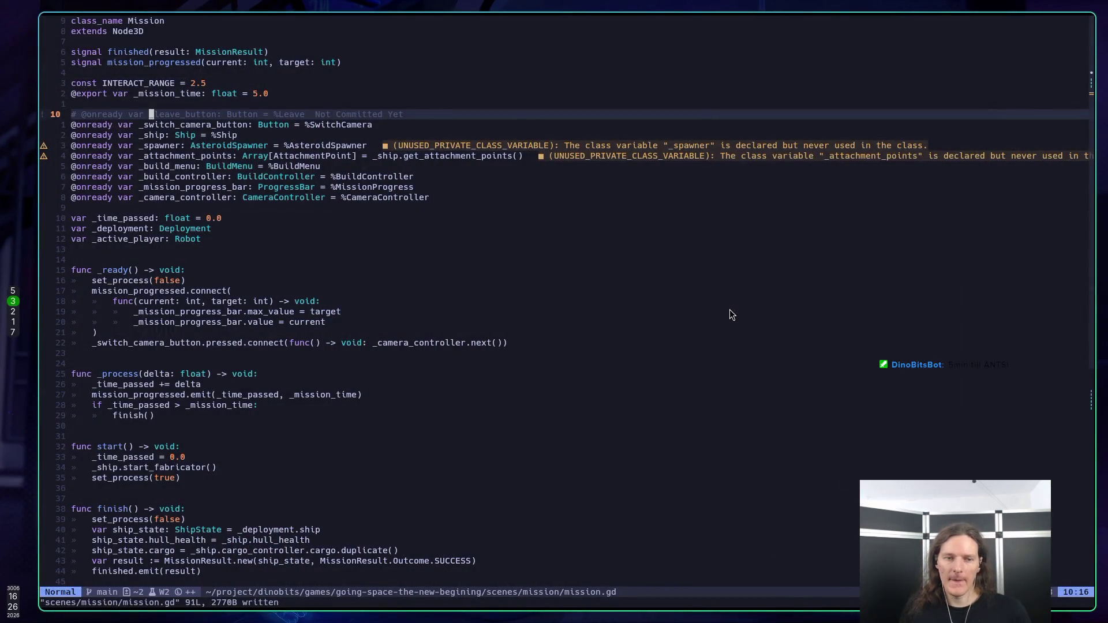
key(alt+Tab)
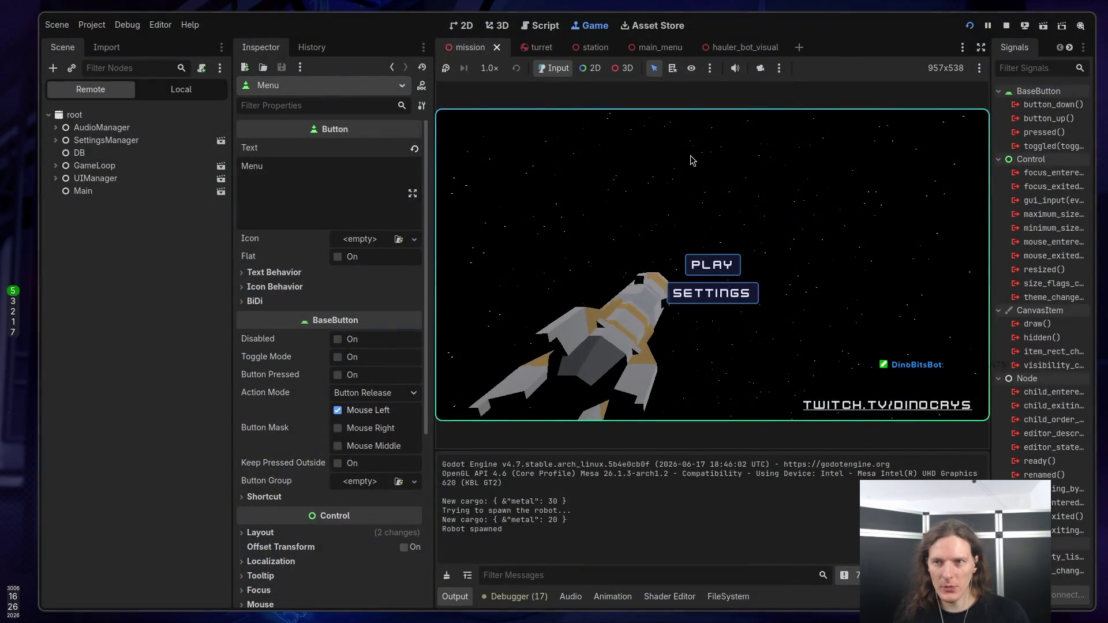
Step: Stop the game with F8, hide the old Menu button node, save the mission scene, and go to Neovim
key(F8)
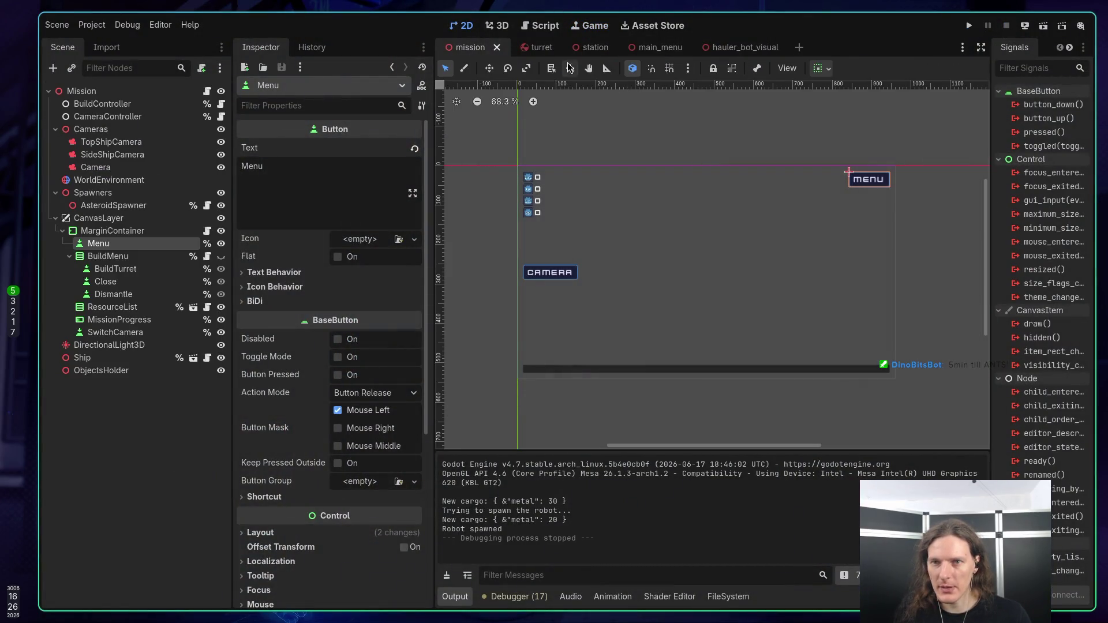
click(222, 243)
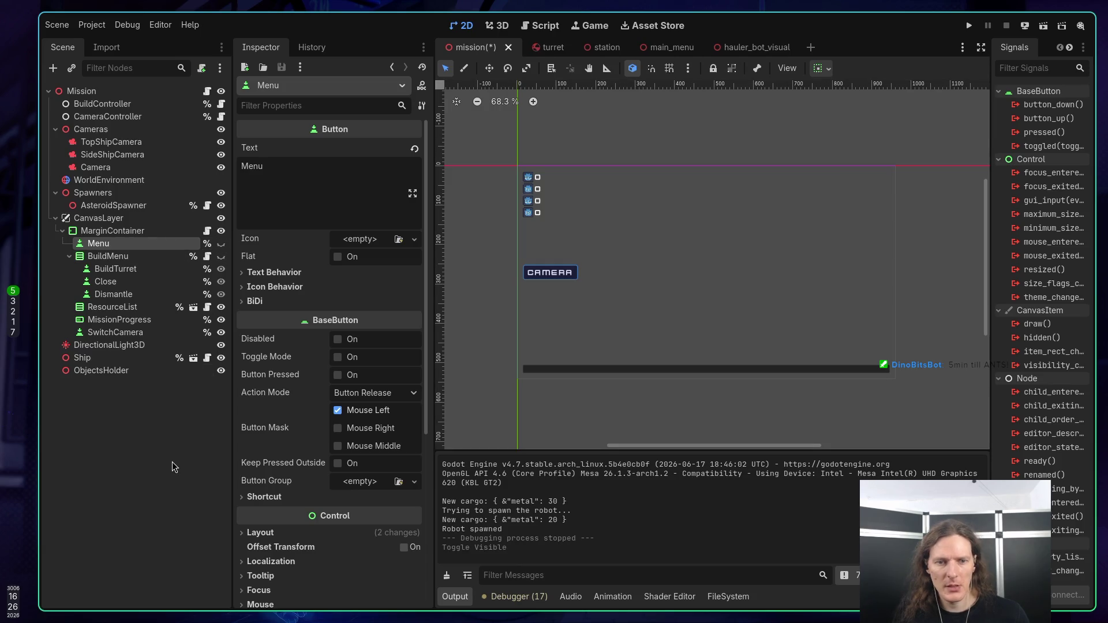
click(171, 461)
key(ctrl+s)
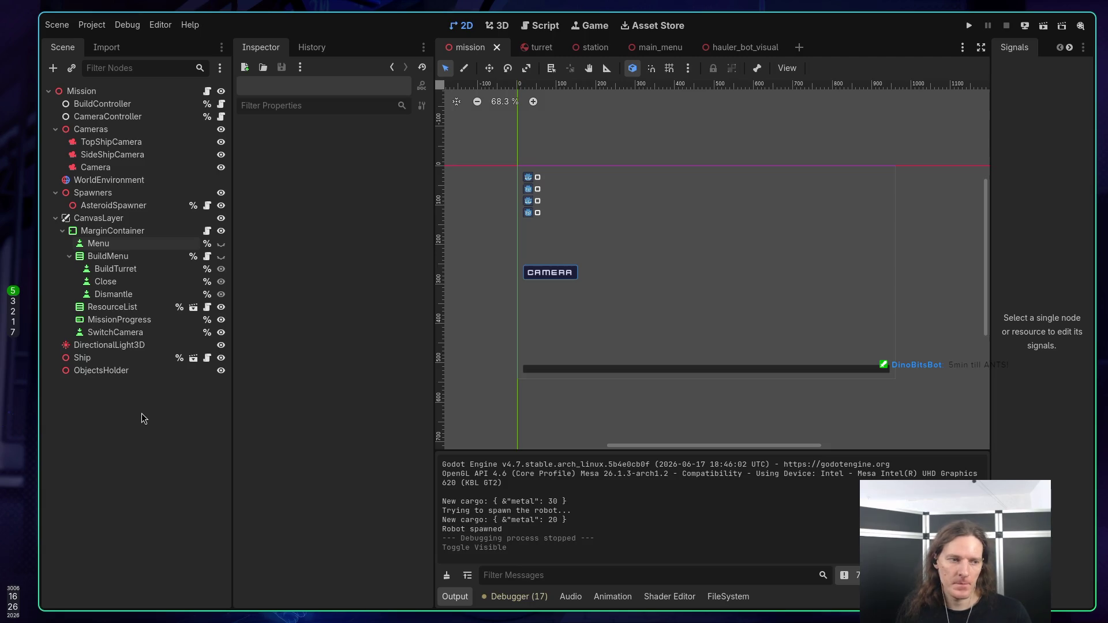
key(super+3)
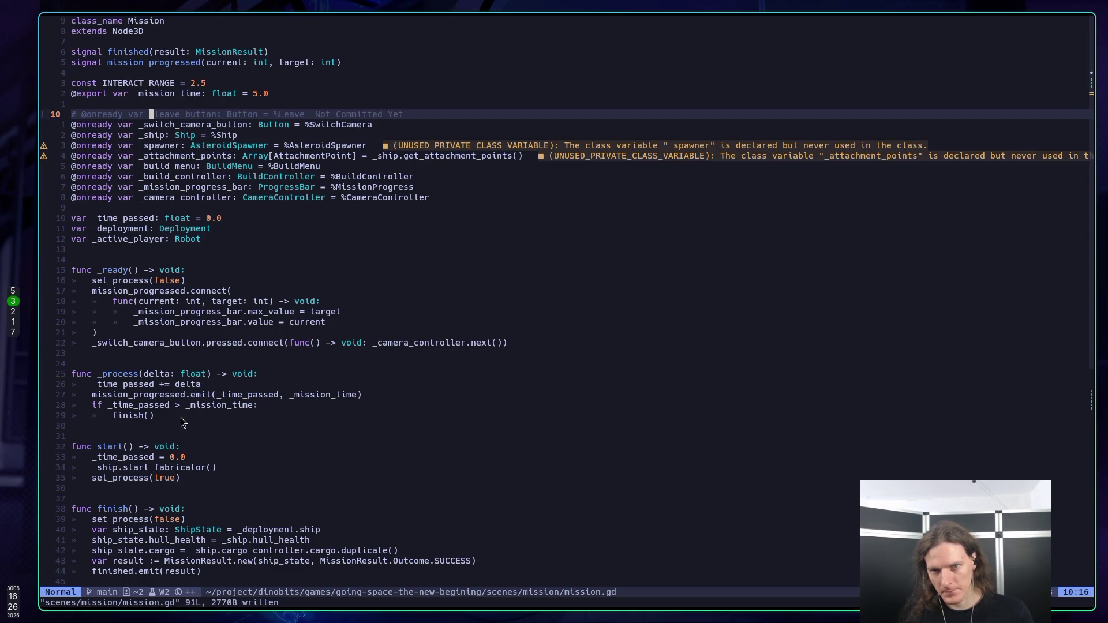
Step: Open autoloads/ui_manager/ui_manager.gd from the neo-tree file tree
key(space)
key(f)
key(b)
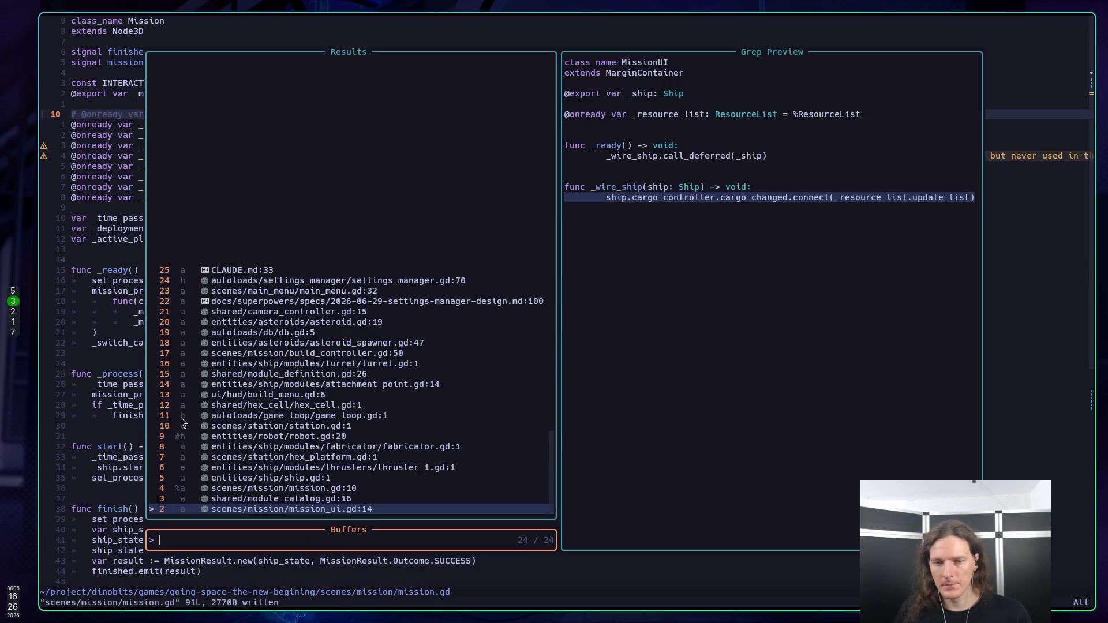
key(Escape)
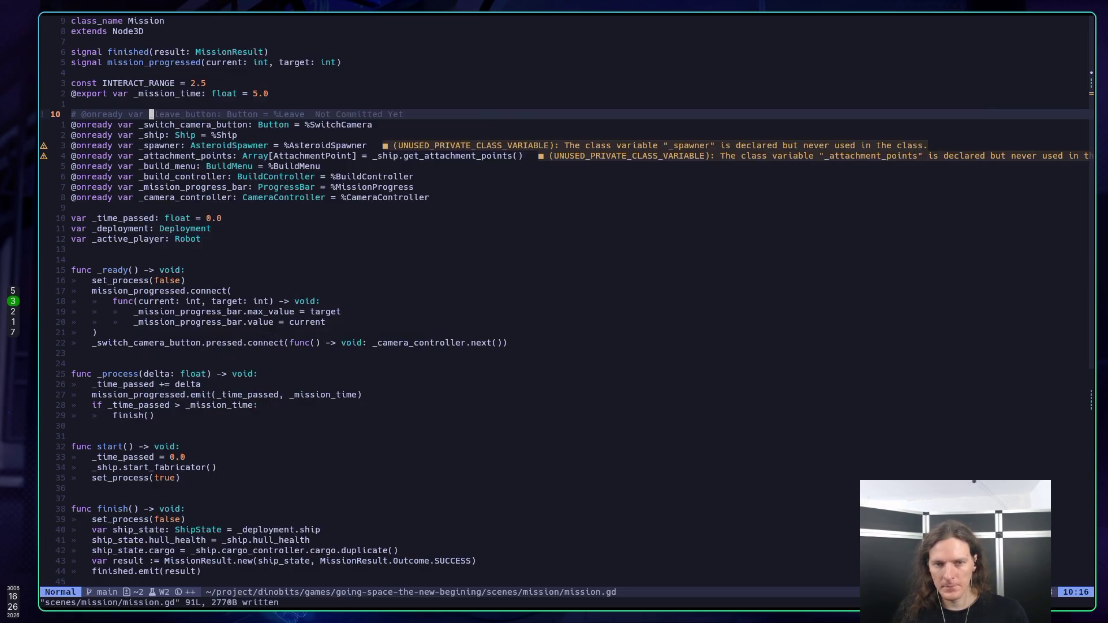
key(space)
key(e)
key(g)
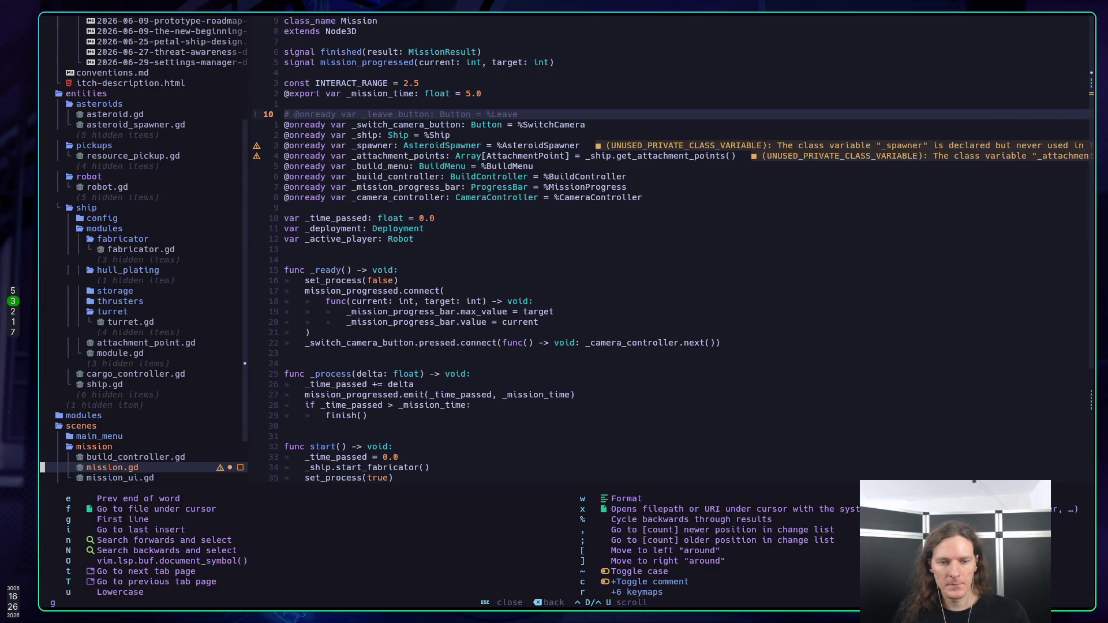
key(g)
key(j)
key(j)
key(j)
key(k)
key(k)
key(j)
key(j)
key(j)
key(Return)
key(j)
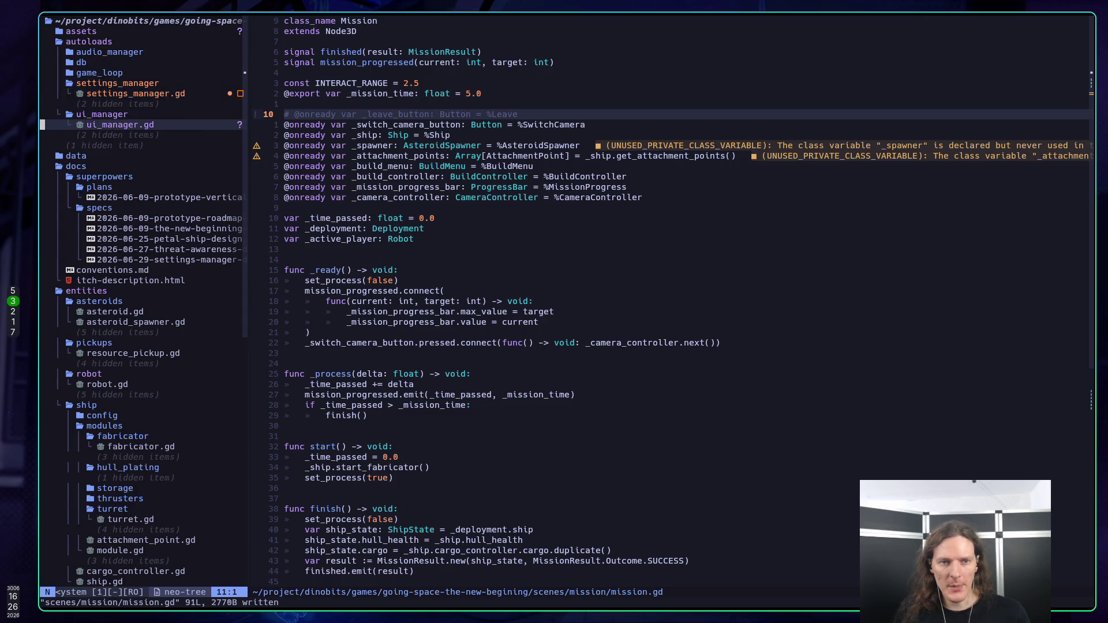
key(Return)
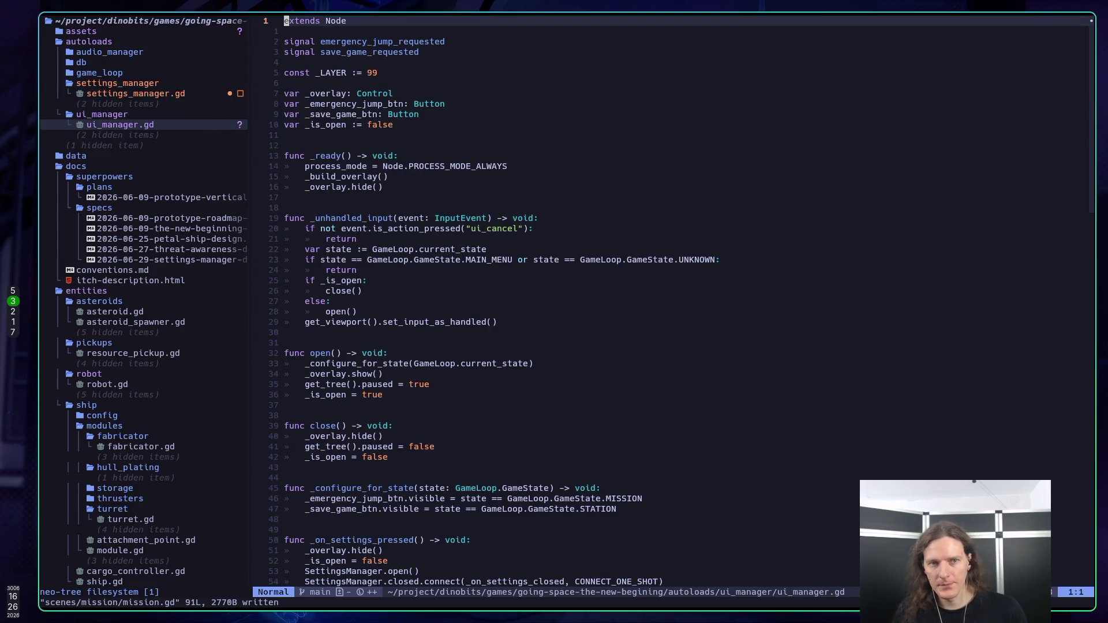
Step: Read down ui_manager.gd past the signals and variables to the _unhandled_input function
key(j)
key(j)
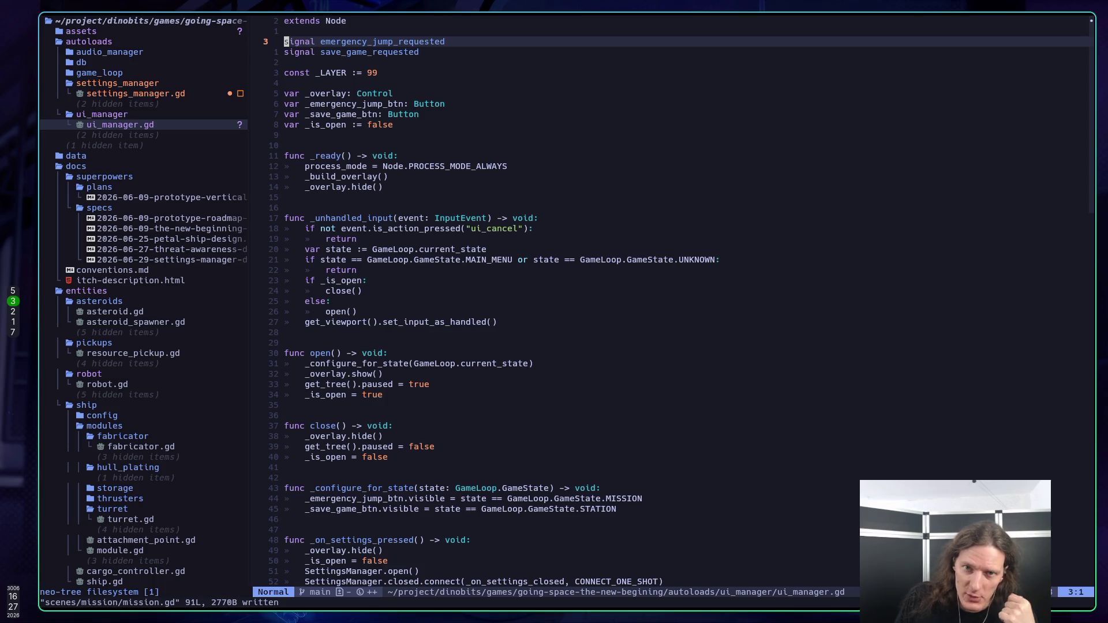
key(j)
key(j)
key(k)
key(k)
key(j)
key(k)
key(j)
key(4)
key(j)
key(6)
key(j)
key(6)
key(j)
key(j)
key(k)
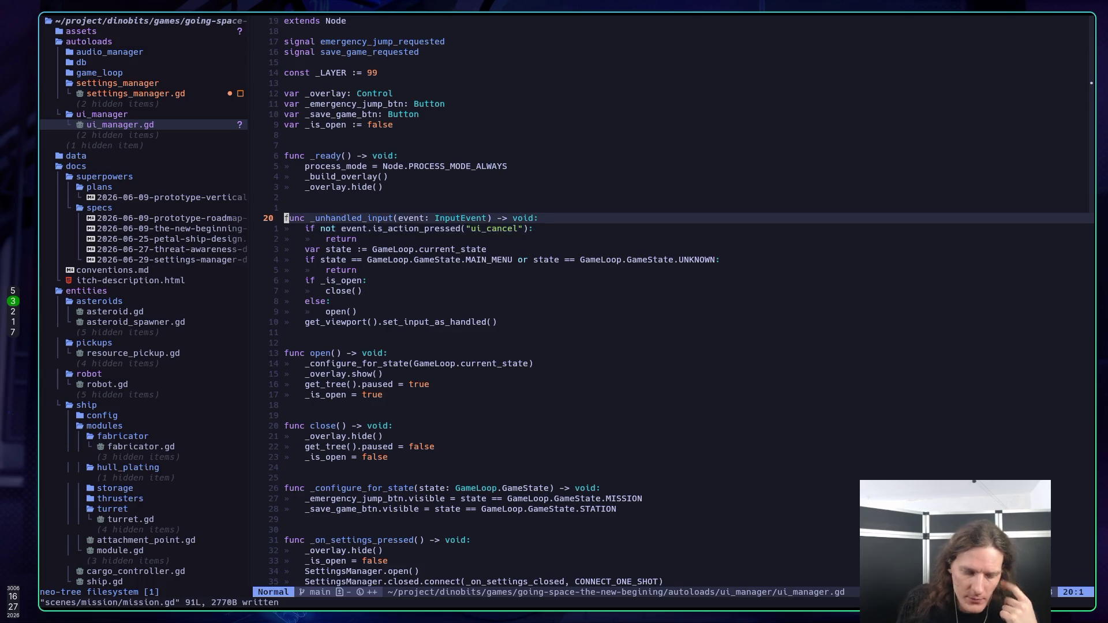
Step: After checking Claude Code, step through _unhandled_input's early return and current-state lines
key(super+1)
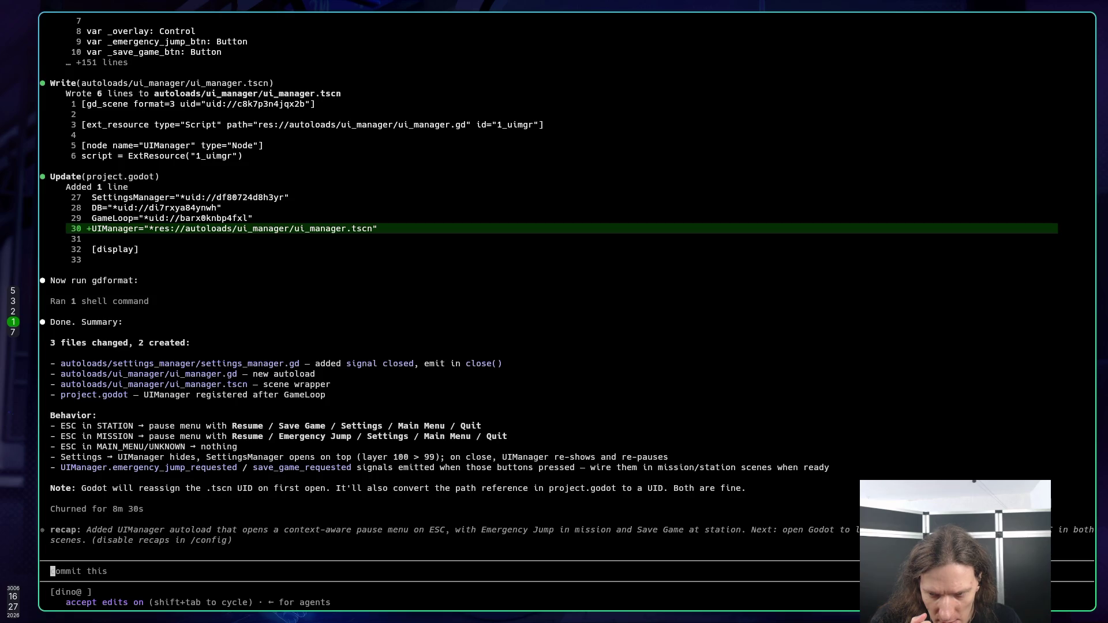
key(super+3)
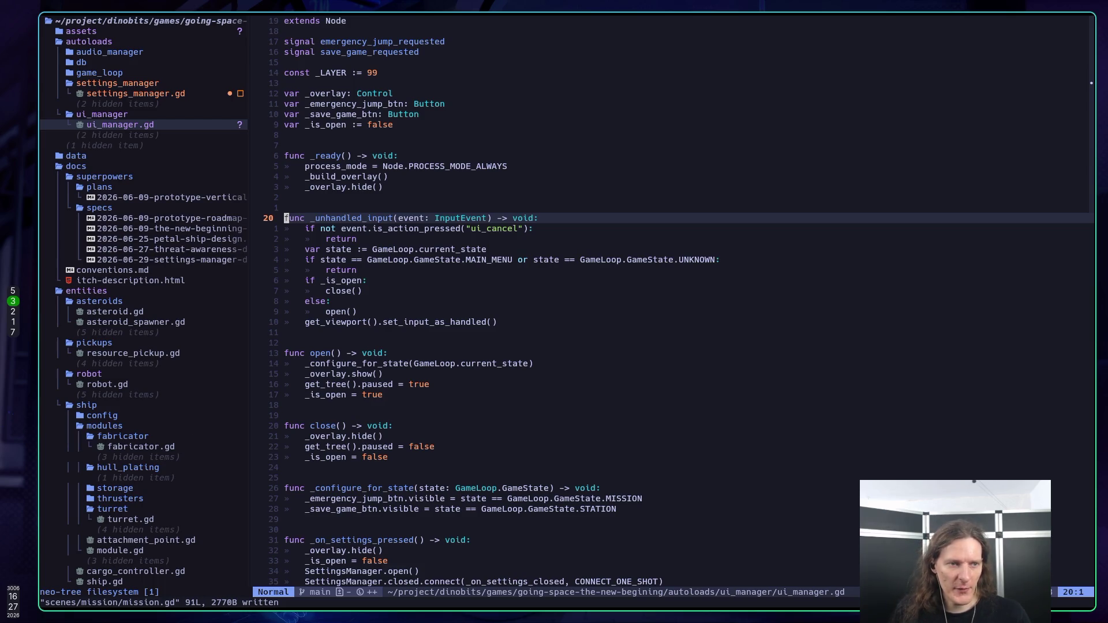
key(j)
key(j)
key(k)
key(k)
key(j)
key(j)
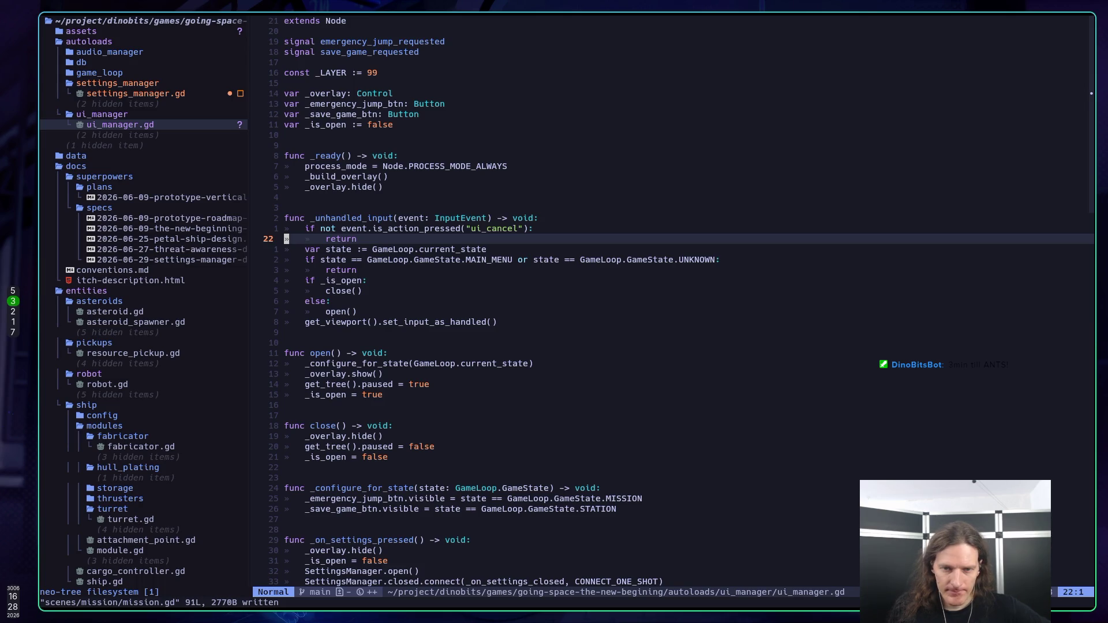
key(j)
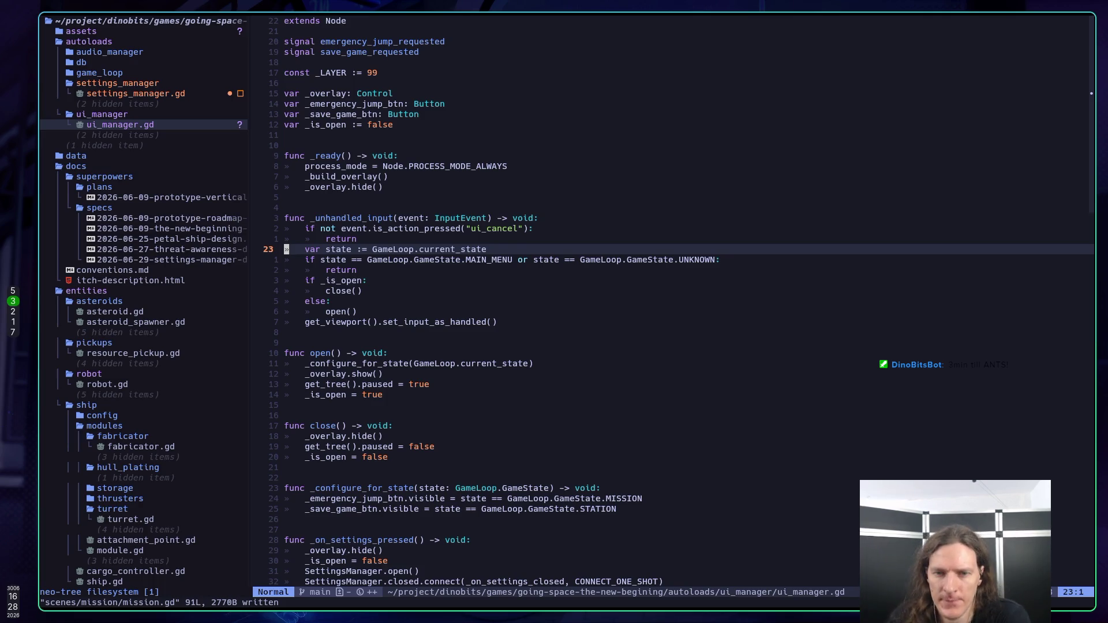
key(k)
key(k)
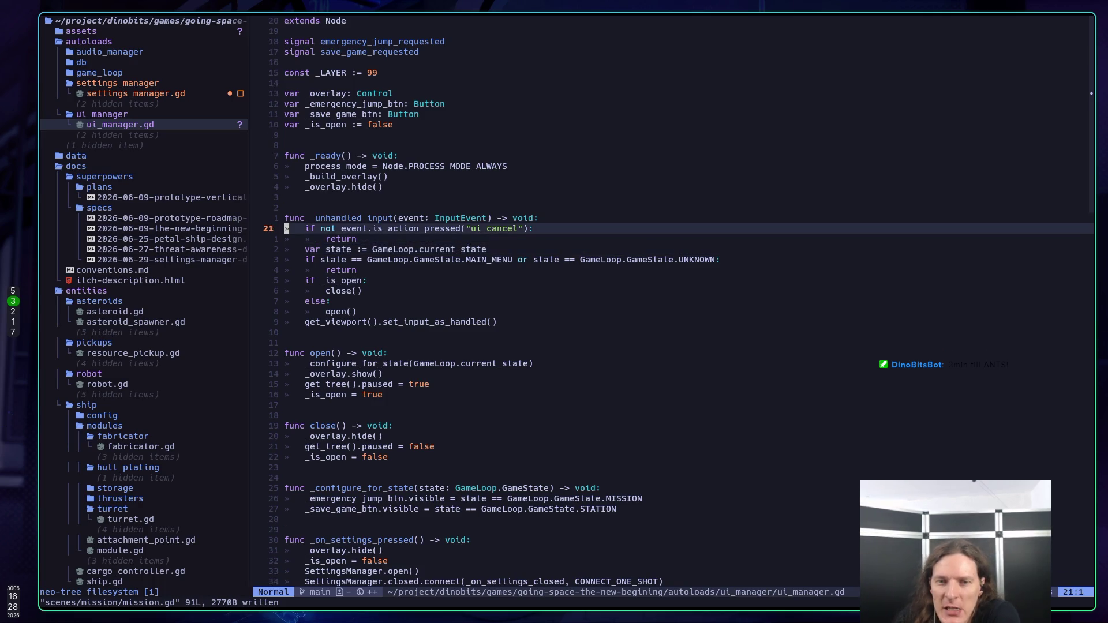
key(k)
key(k)
key(j)
key(j)
key(j)
key(k)
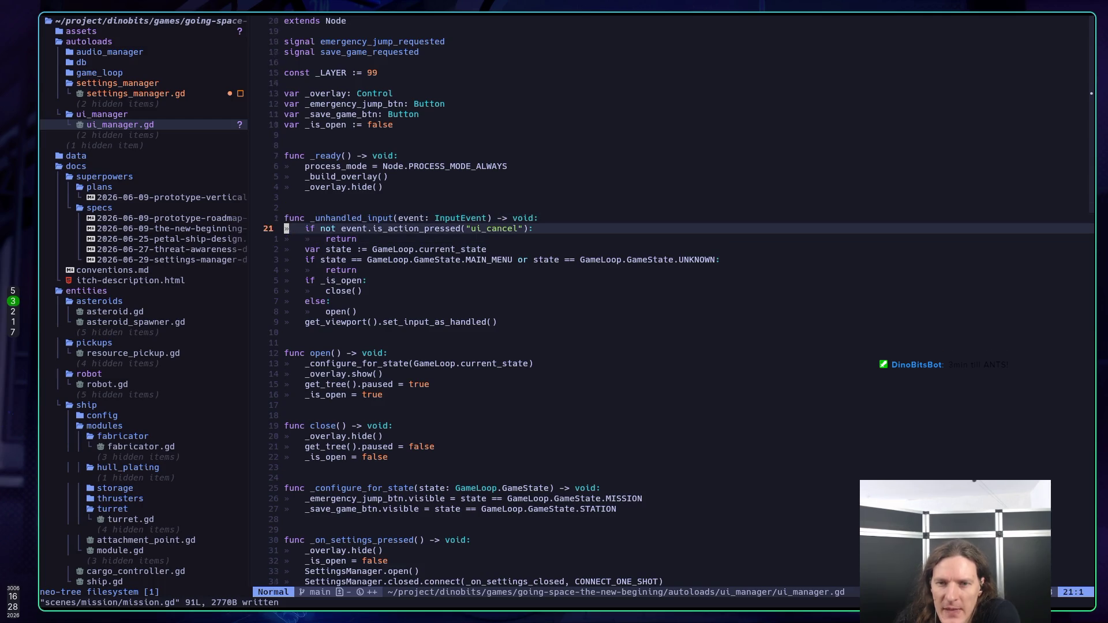
key(j)
Step: Review the _build_overlay call, overlay hiding and main-menu state check, then open the buffer picker
key(k)
key(k)
key(k)
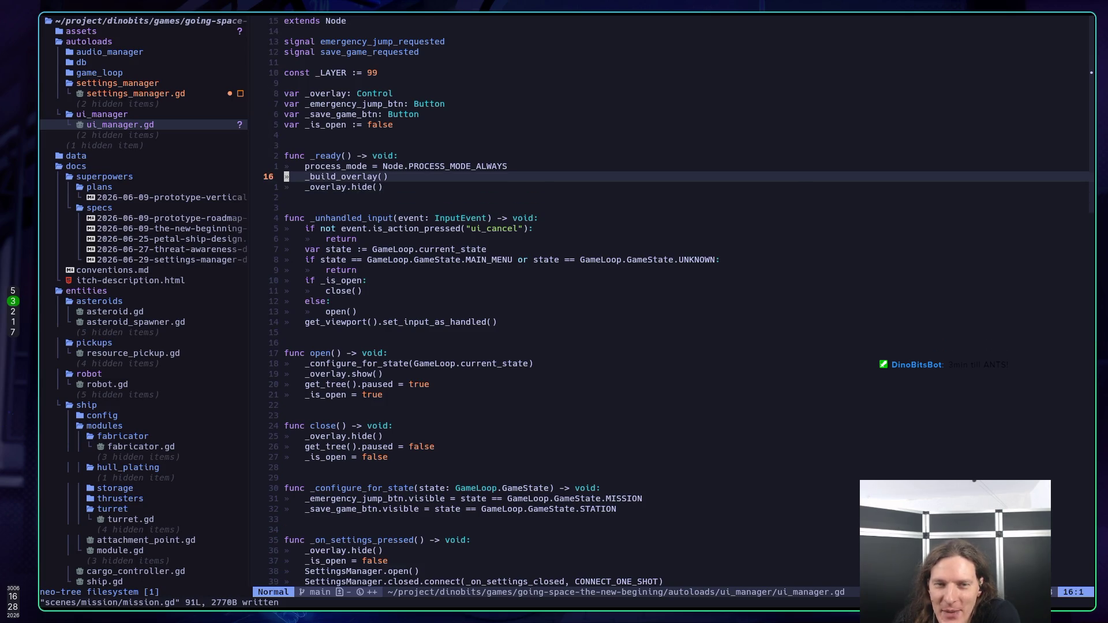
key(j)
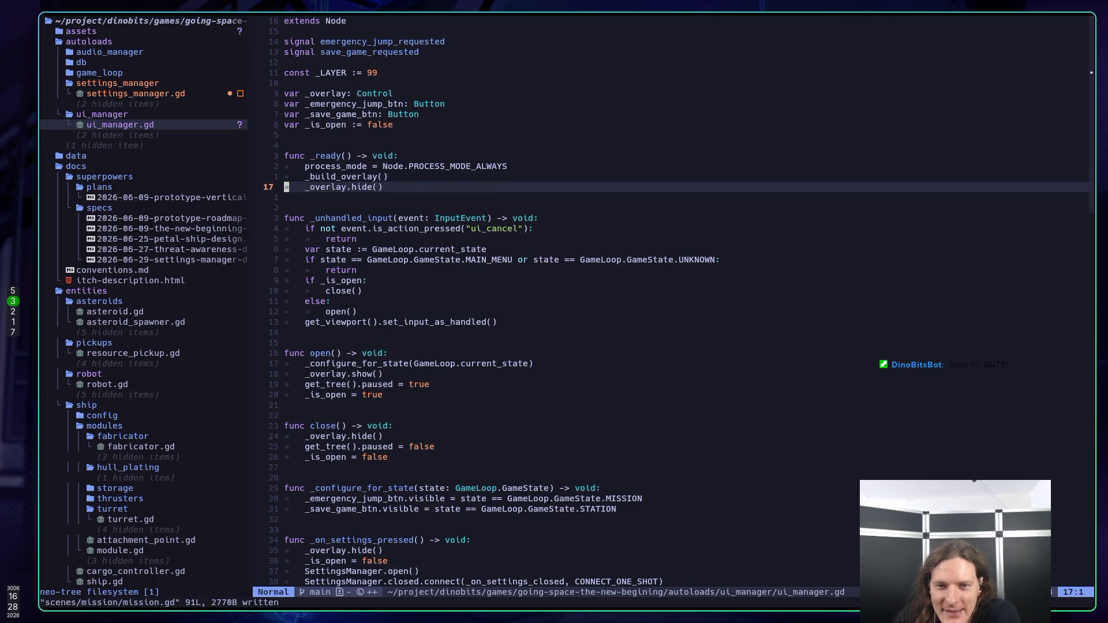
key(j)
key(j)
key(j)
key(k)
key(k)
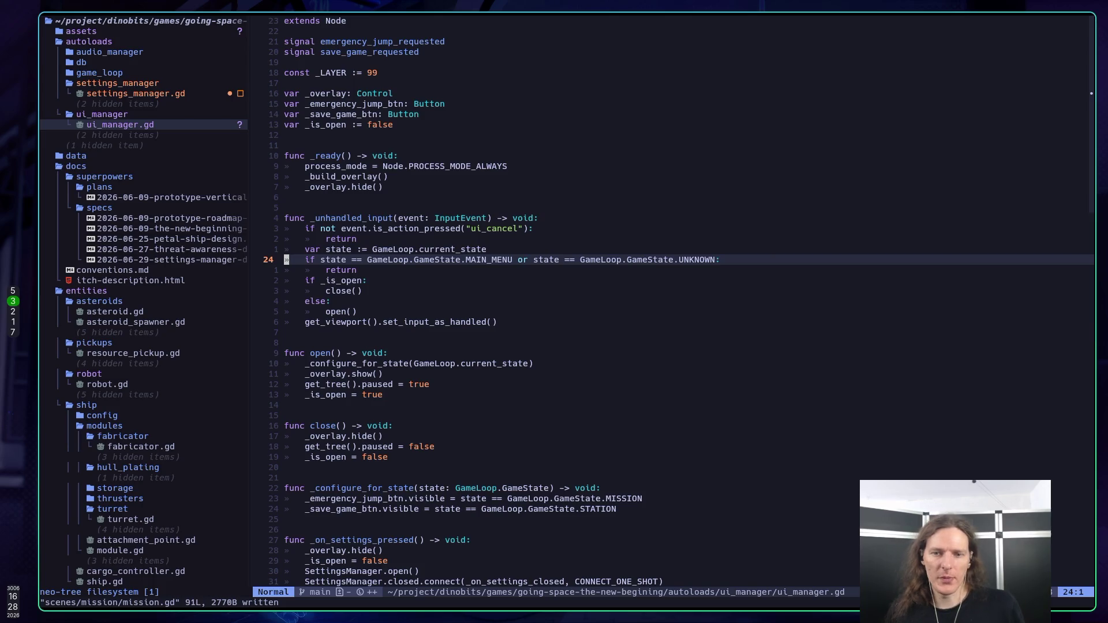
key(space)
key(comma)
text(game)
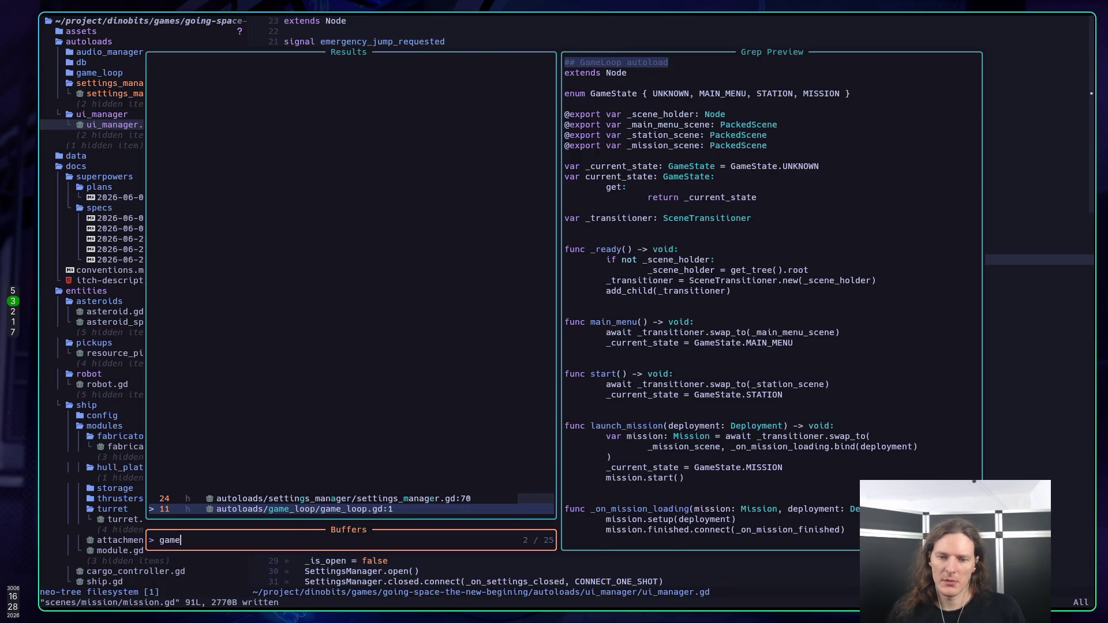
key(Return)
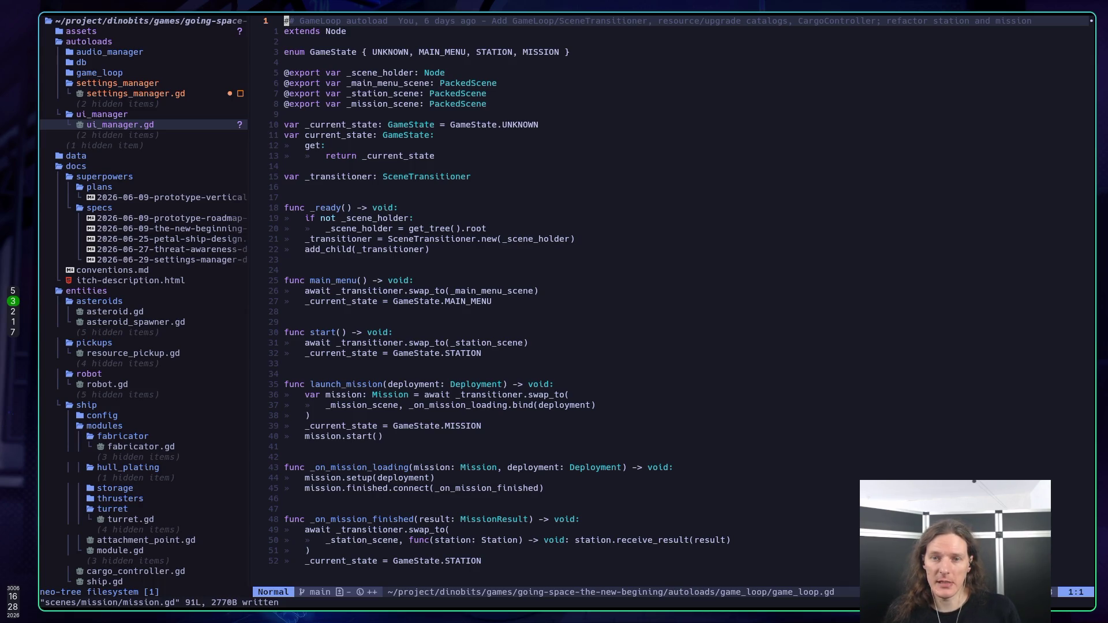
key(ctrl+6)
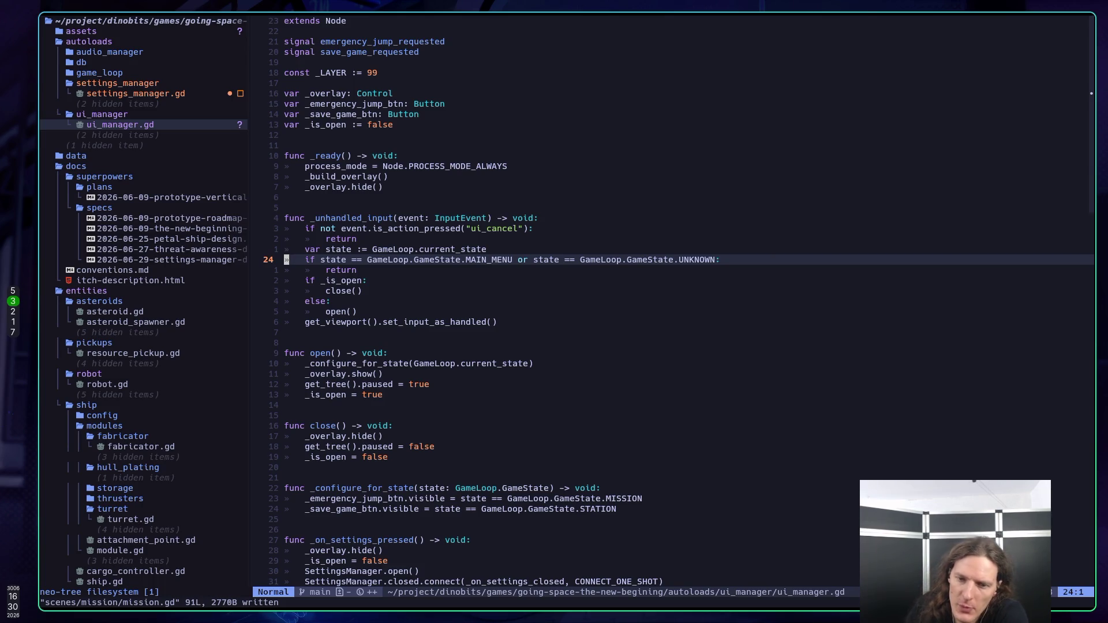
scroll(474, 386, down, 3)
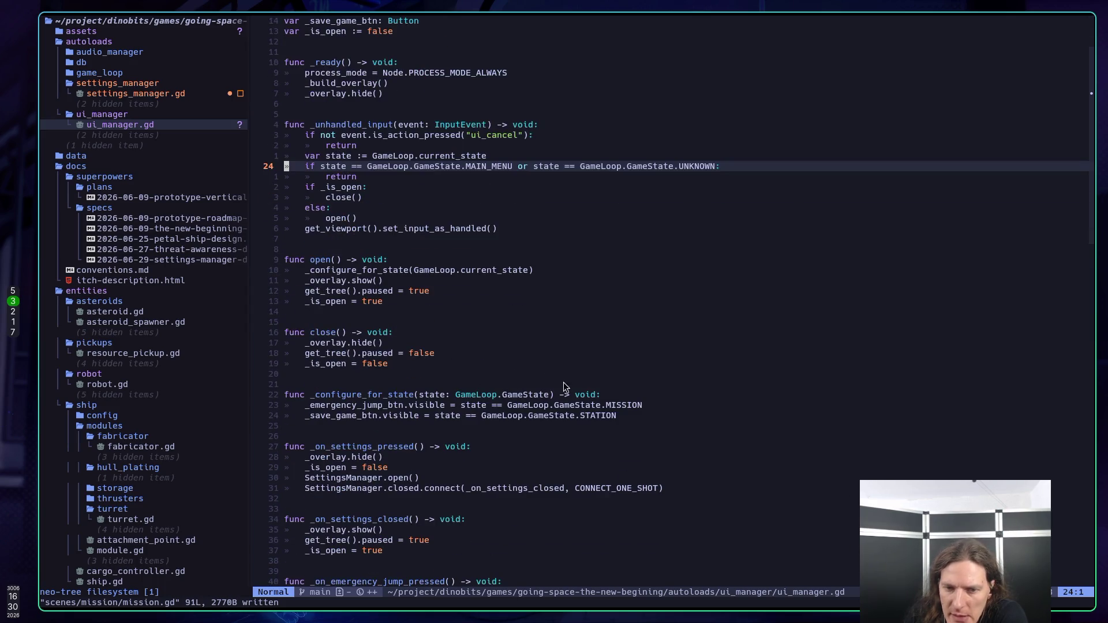
scroll(560, 375, down, 1)
scroll(565, 385, down, 1)
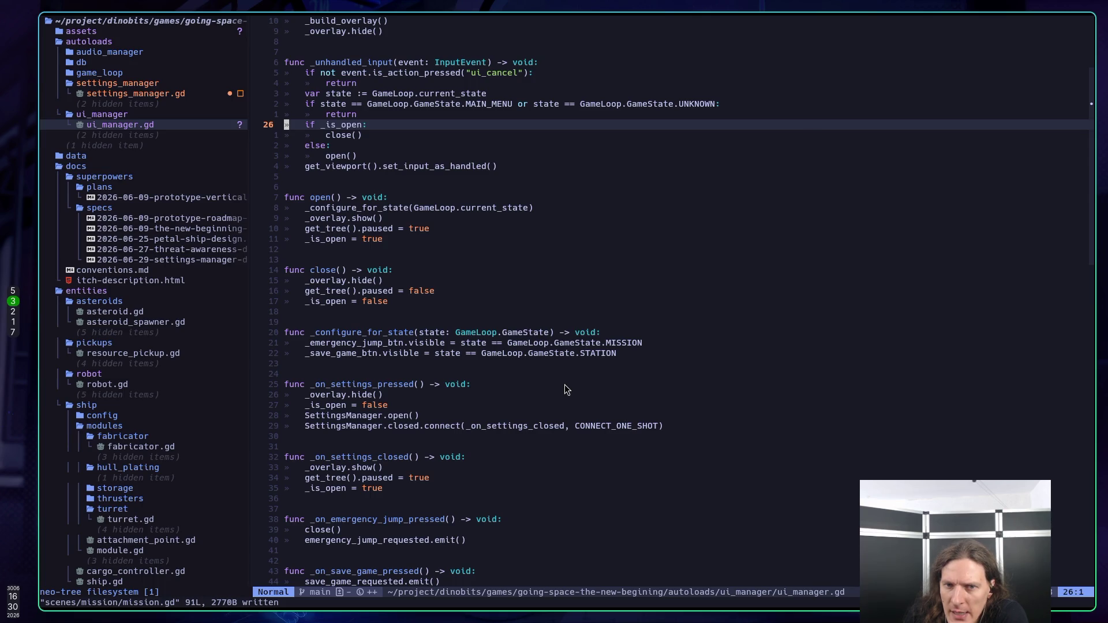
scroll(564, 385, up, 3)
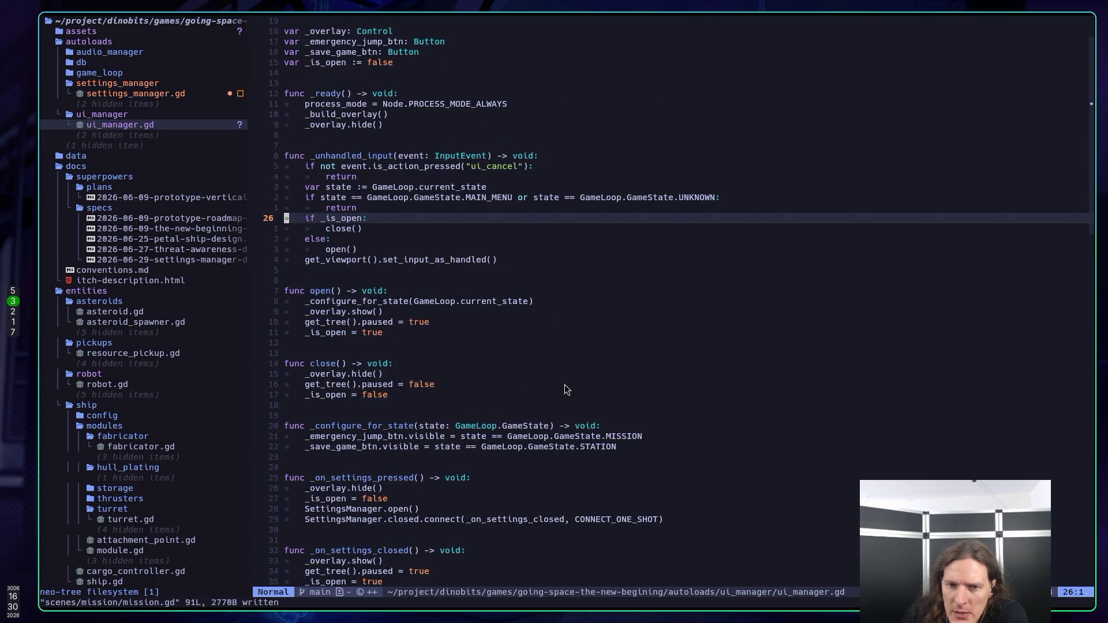
scroll(571, 379, down, 3)
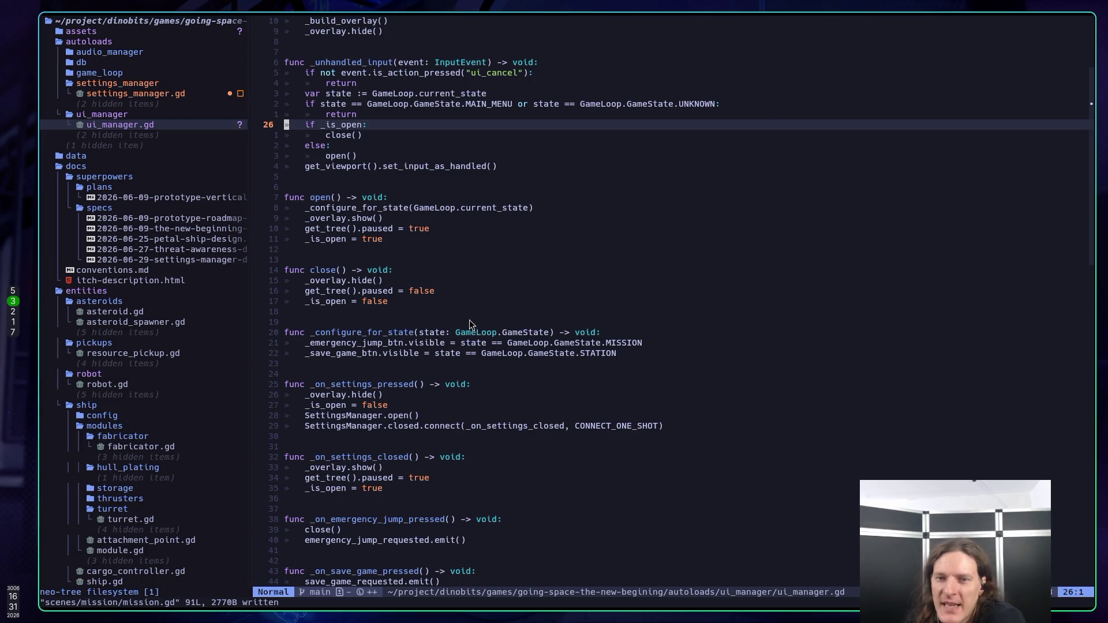
click(421, 211)
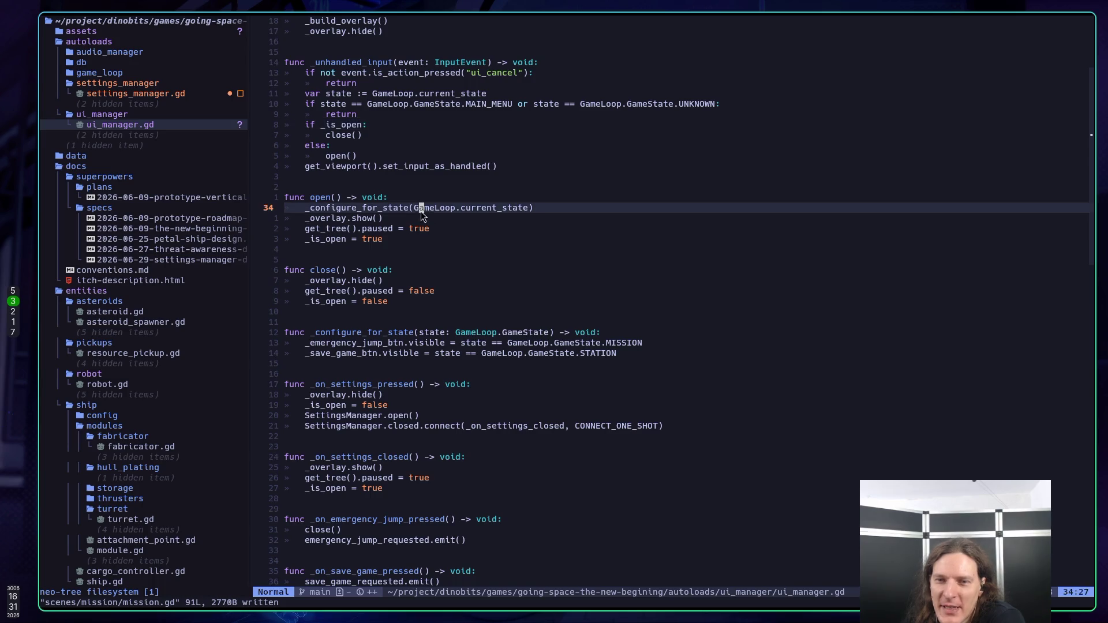
click(488, 218)
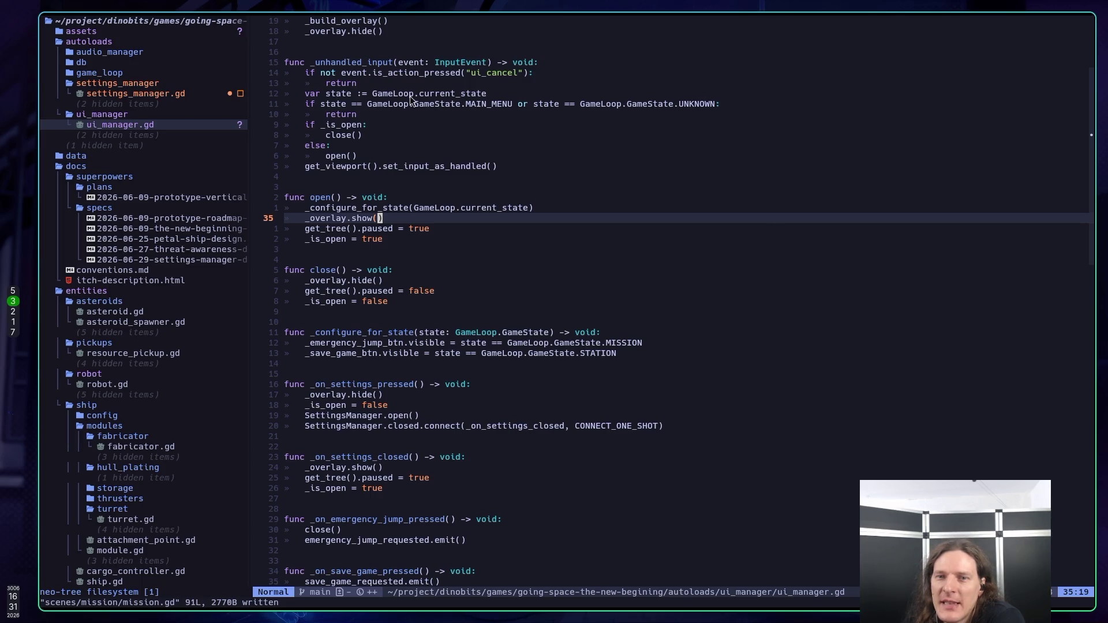
drag(486, 95, 405, 96)
click(409, 116)
click(473, 146)
click(489, 145)
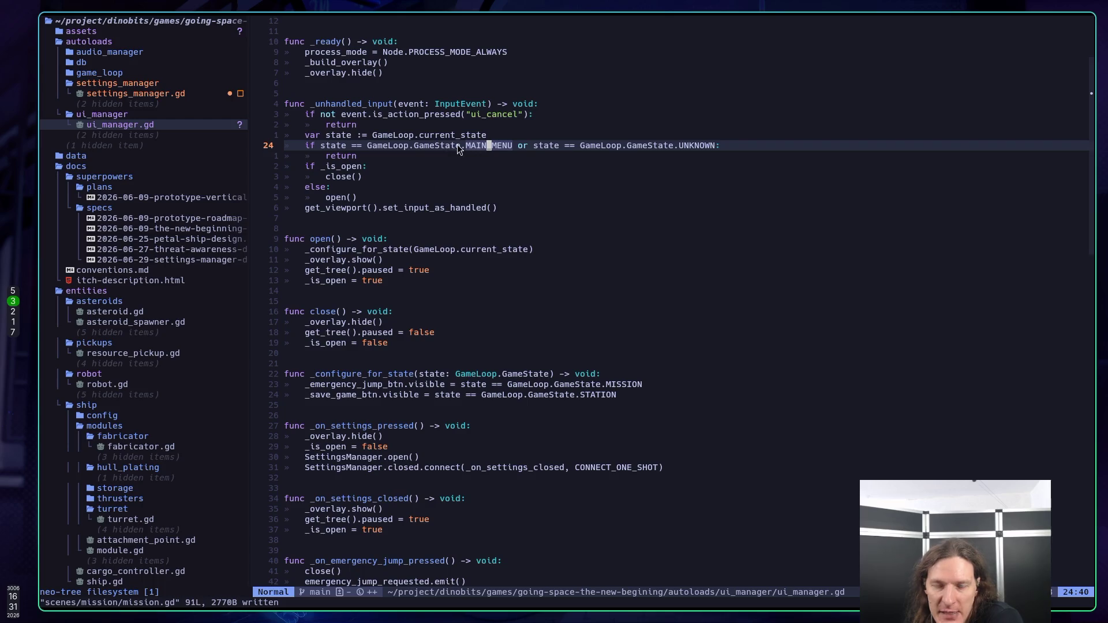
click(344, 168)
click(342, 176)
click(341, 199)
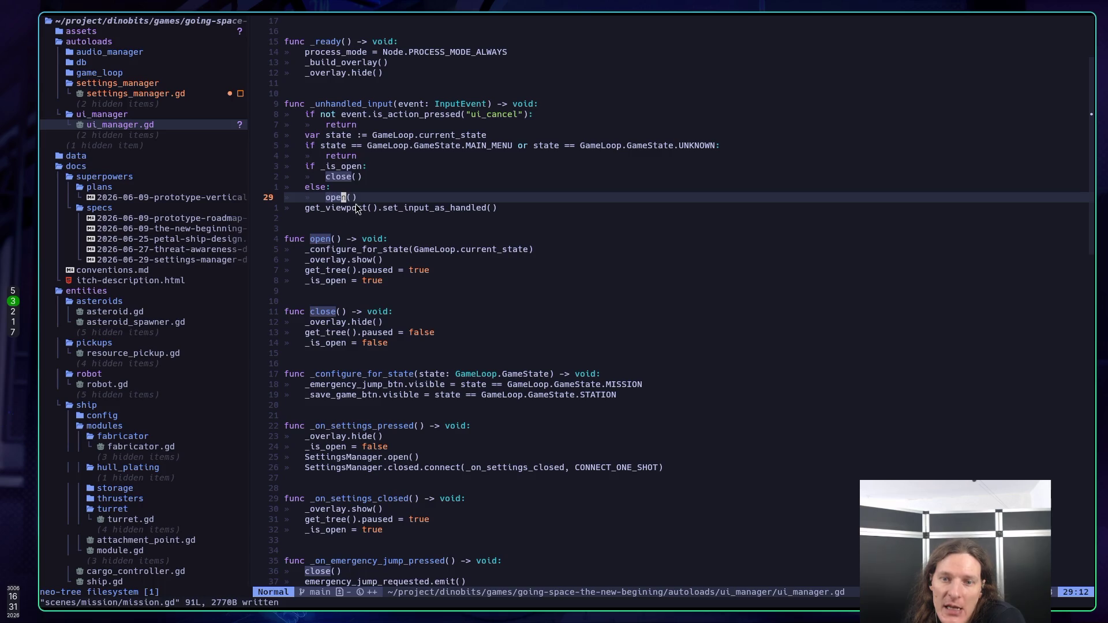
scroll(363, 218, down, 1)
drag(430, 220, 525, 221)
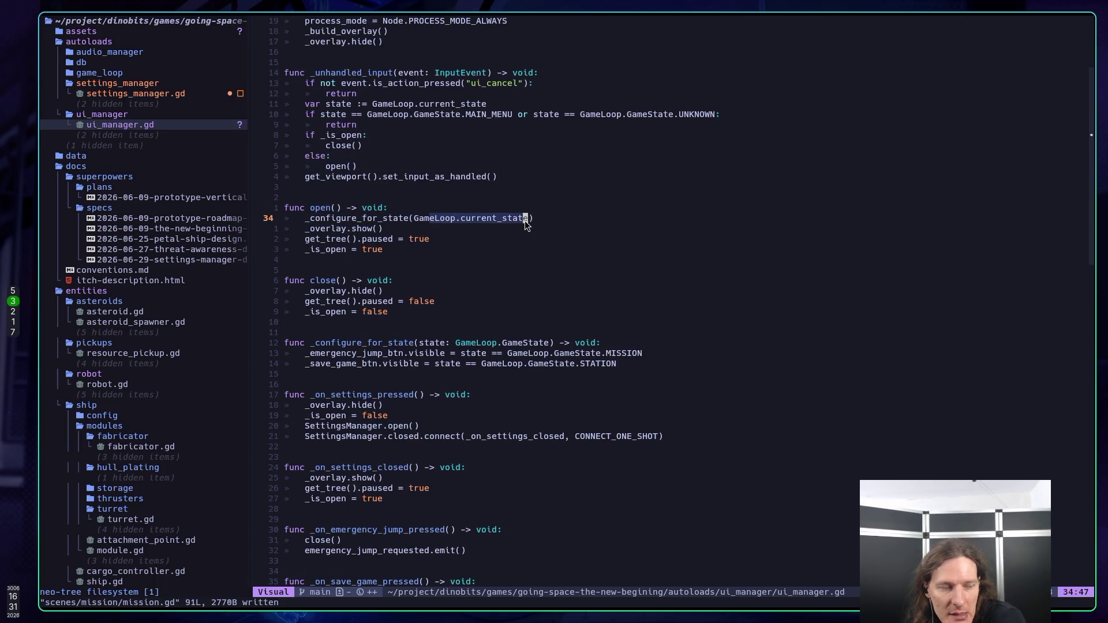
click(520, 235)
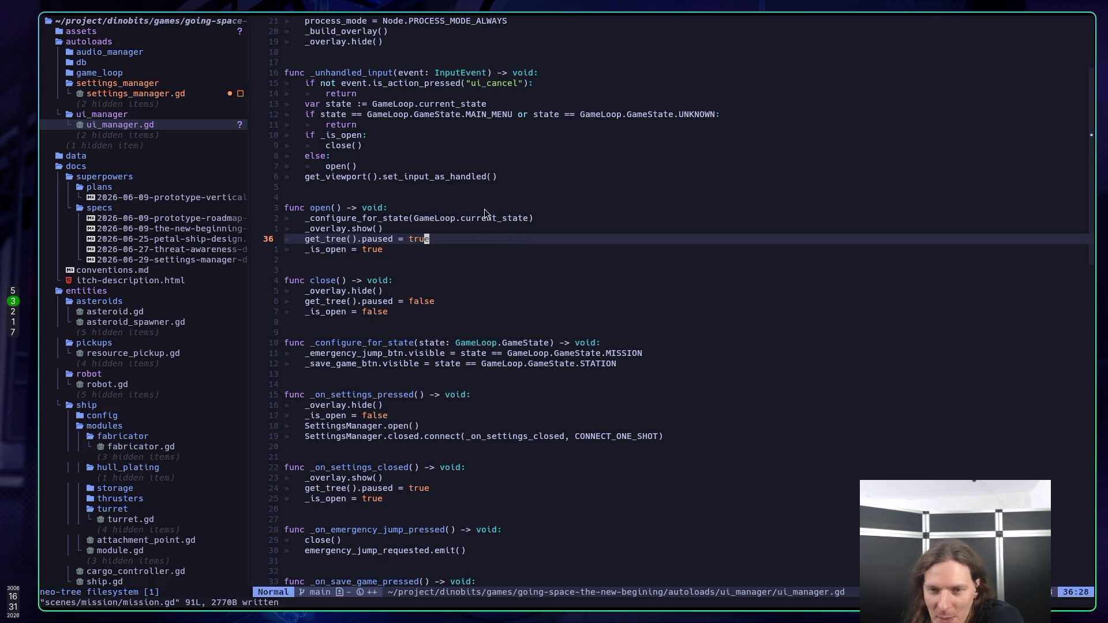
click(487, 231)
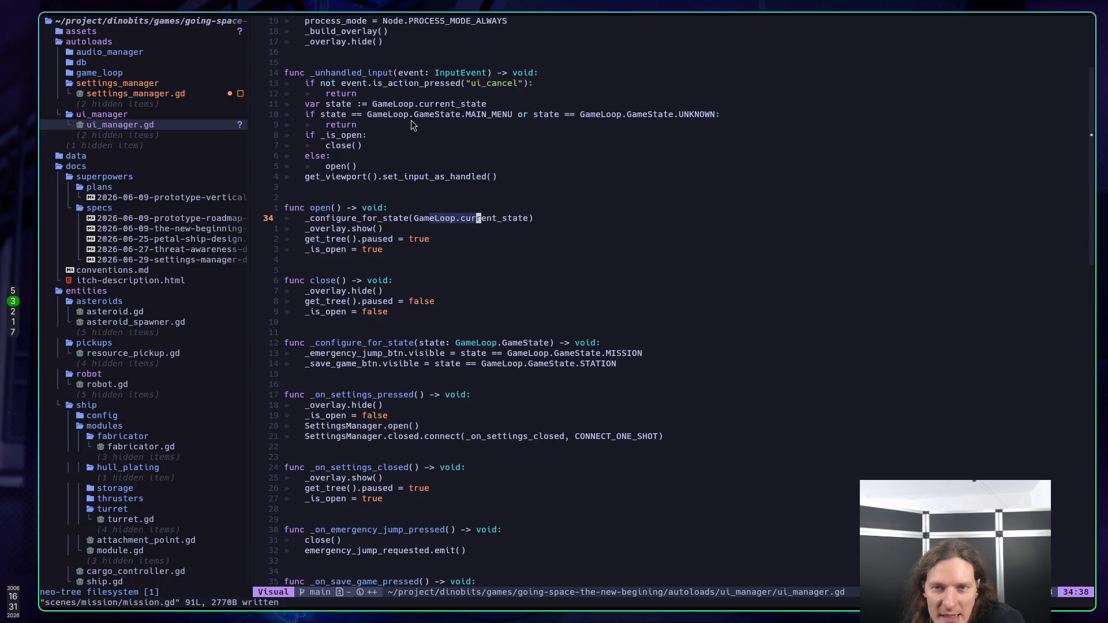
click(446, 110)
click(456, 195)
scroll(462, 193, down, 4)
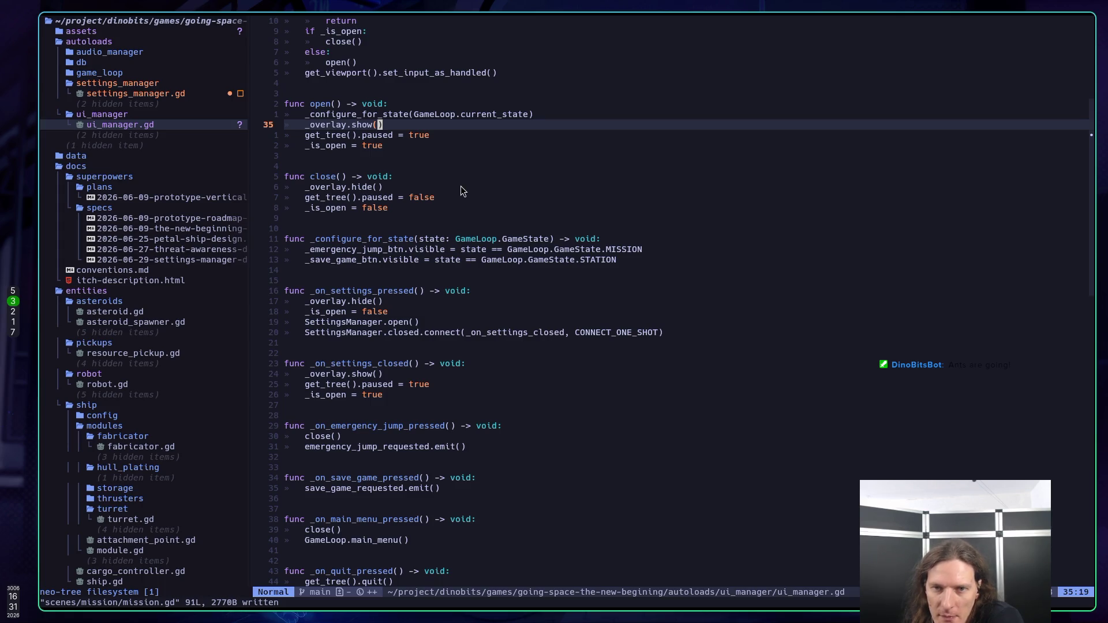
scroll(460, 185, up, 4)
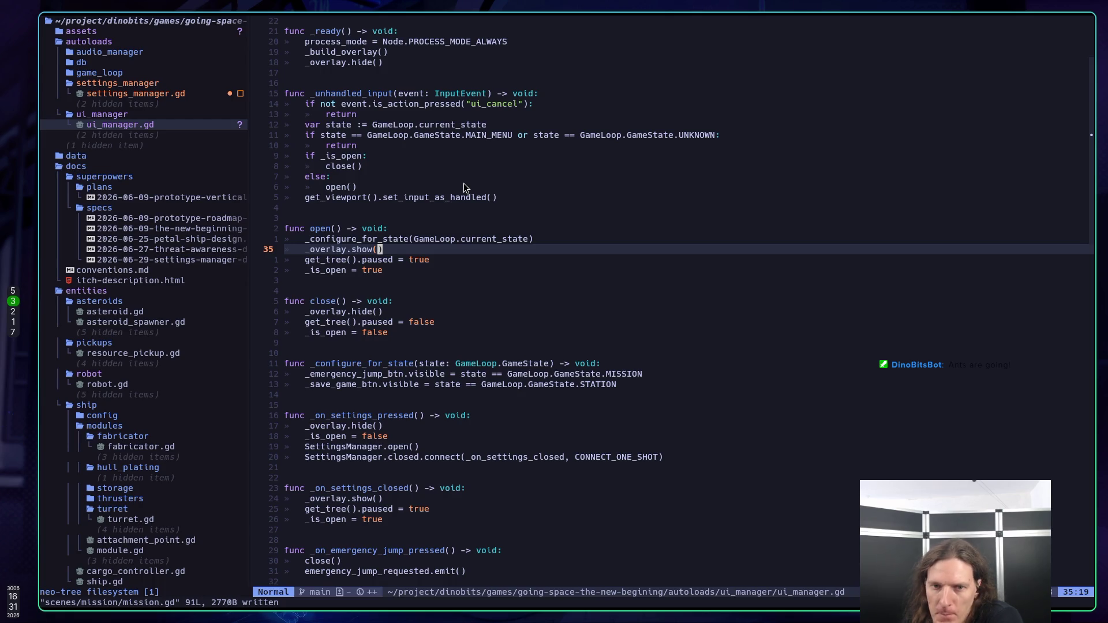
drag(341, 187, 362, 184)
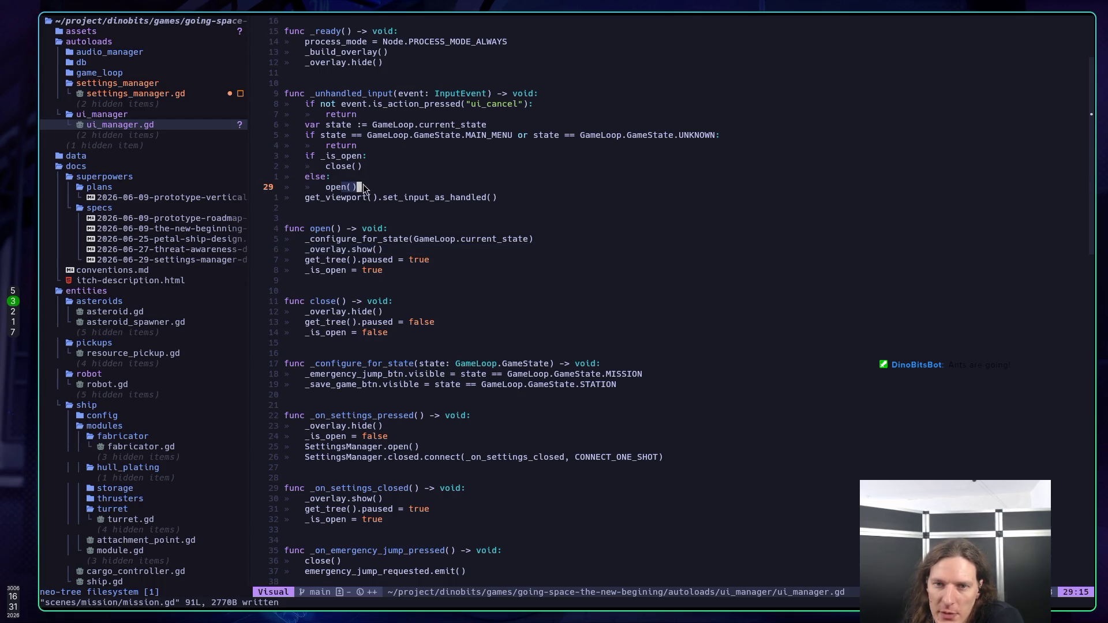
click(400, 125)
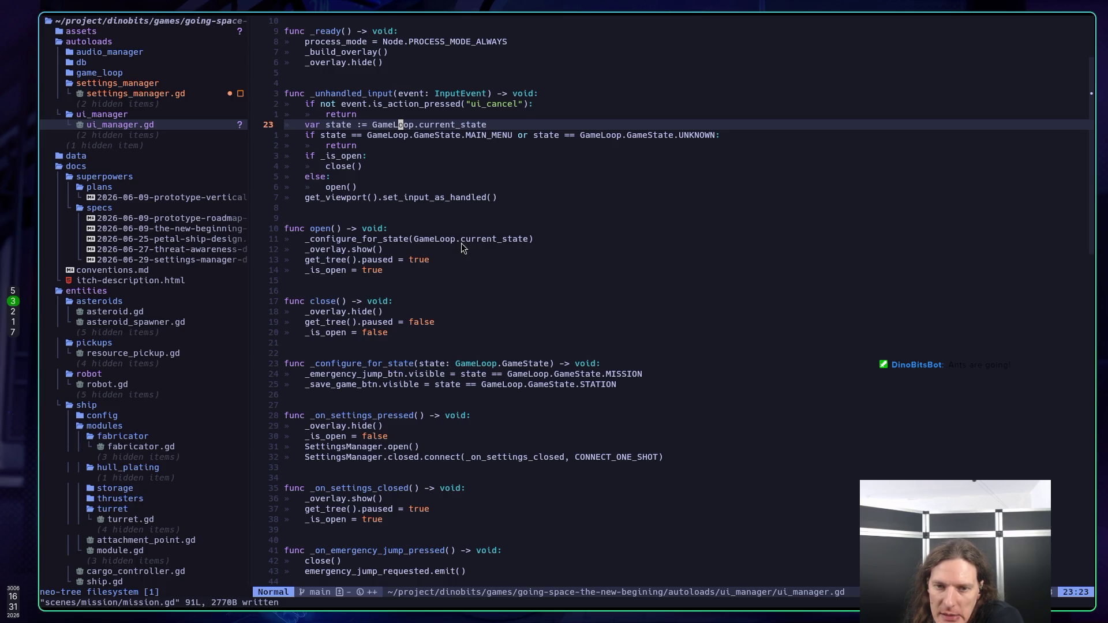
scroll(462, 244, down, 2)
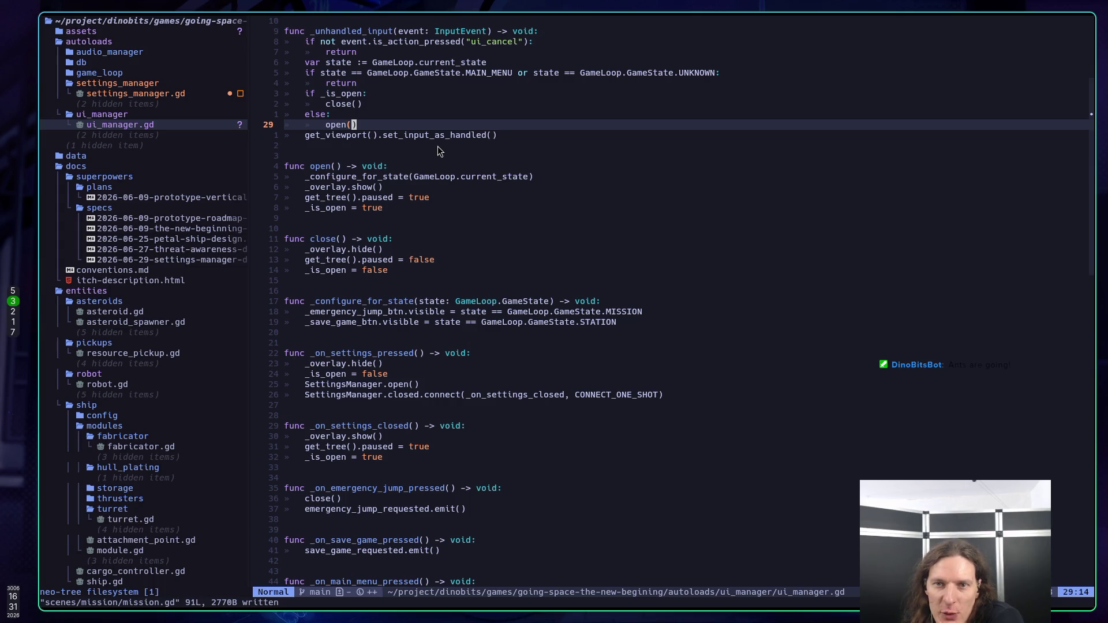
scroll(437, 148, up, 1)
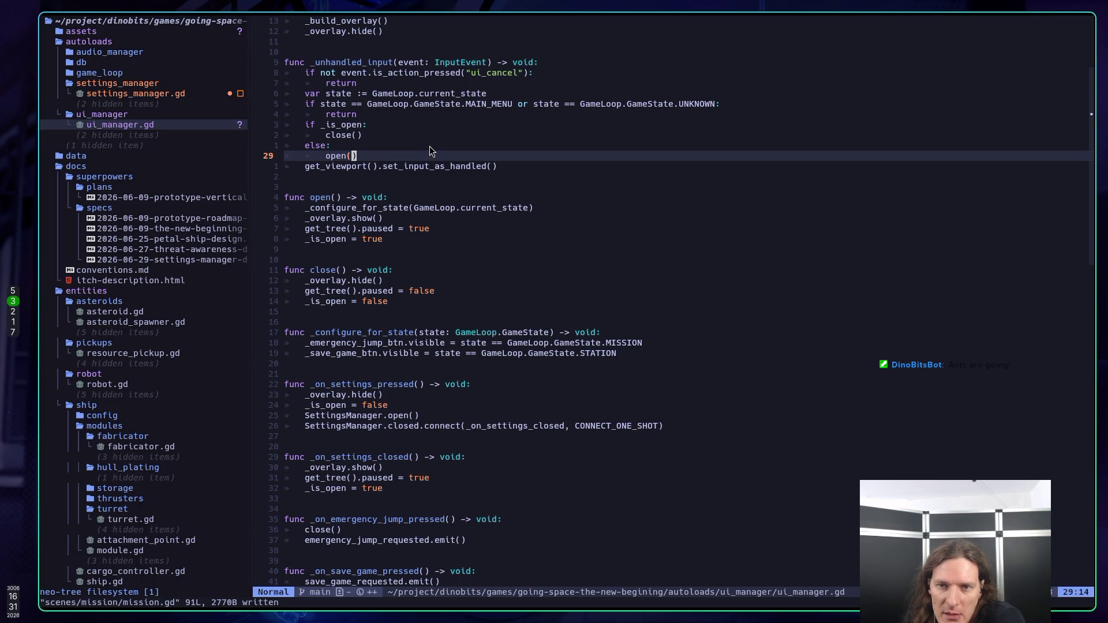
scroll(437, 109, up, 4)
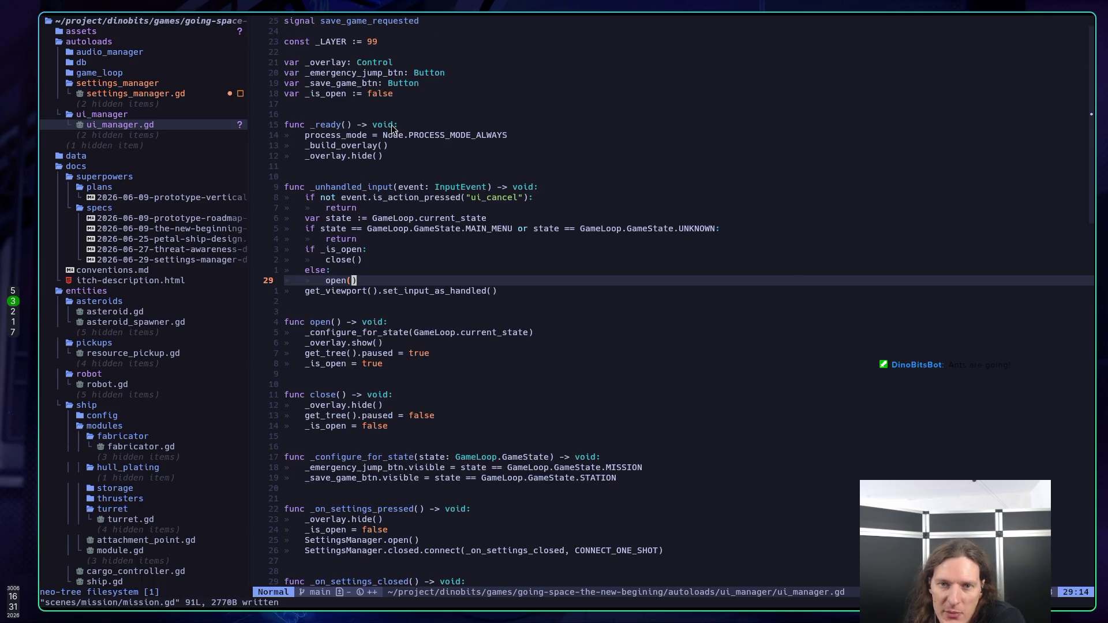
scroll(435, 151, down, 4)
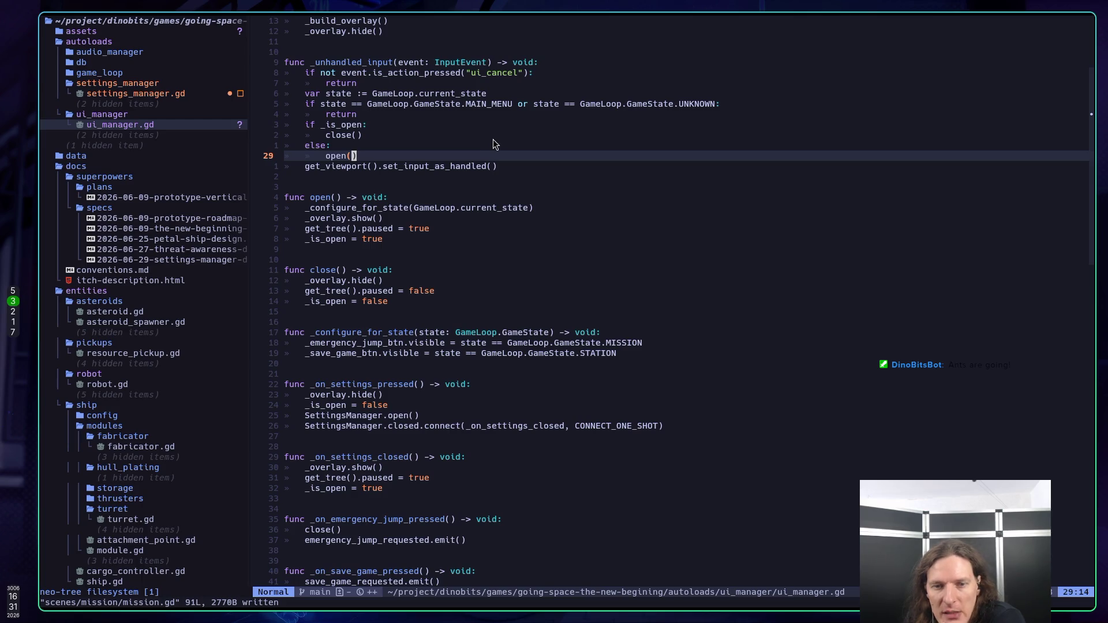
scroll(492, 142, down, 4)
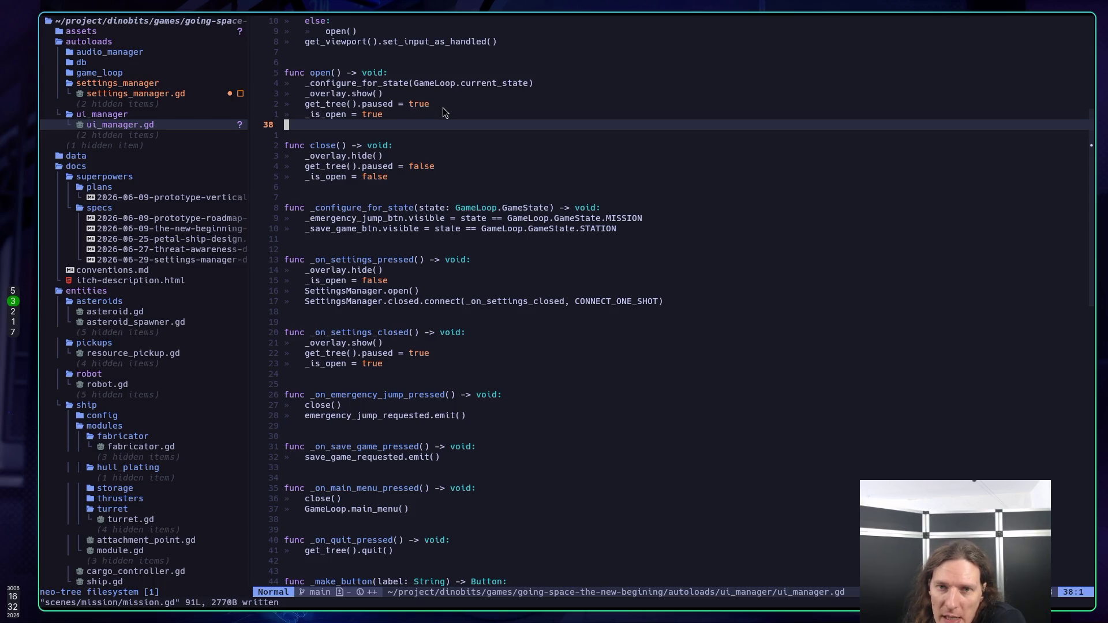
scroll(471, 99, down, 1)
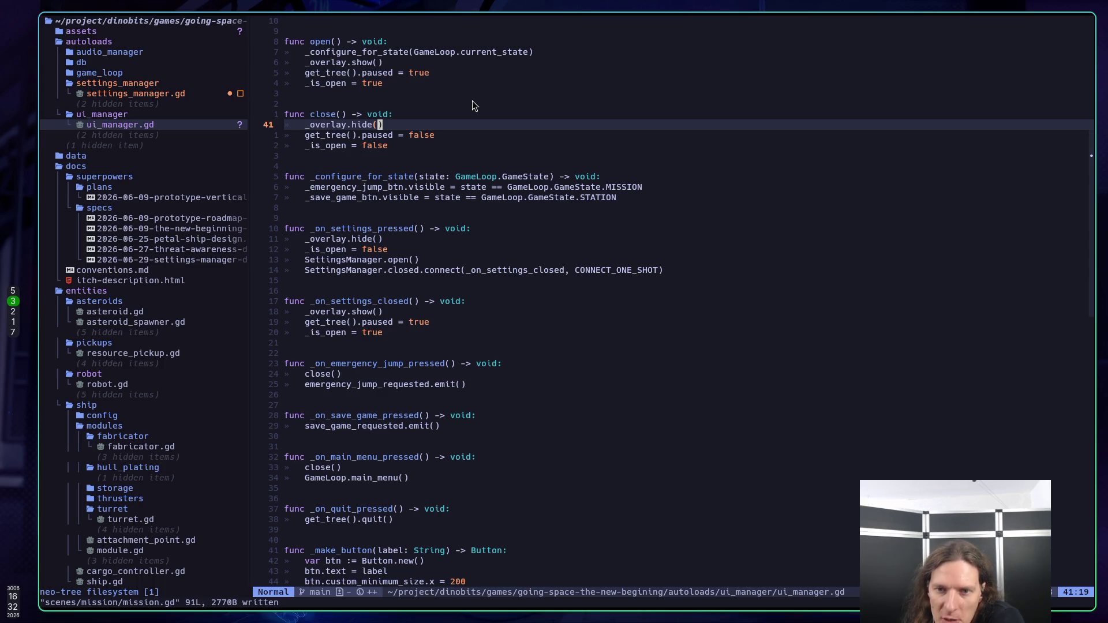
scroll(472, 104, down, 1)
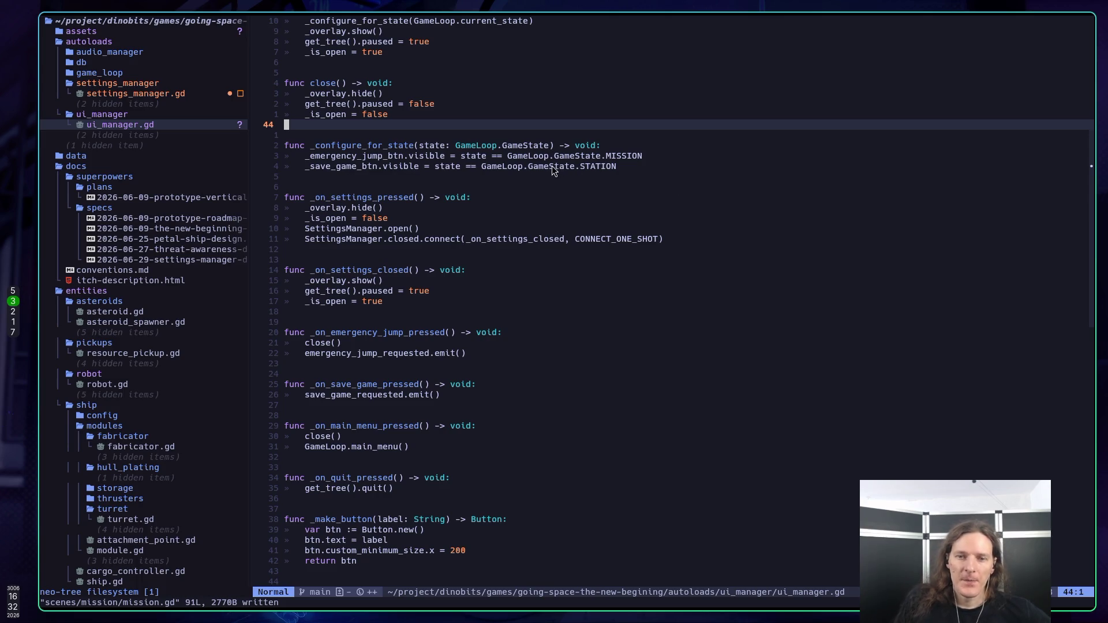
scroll(516, 174, down, 1)
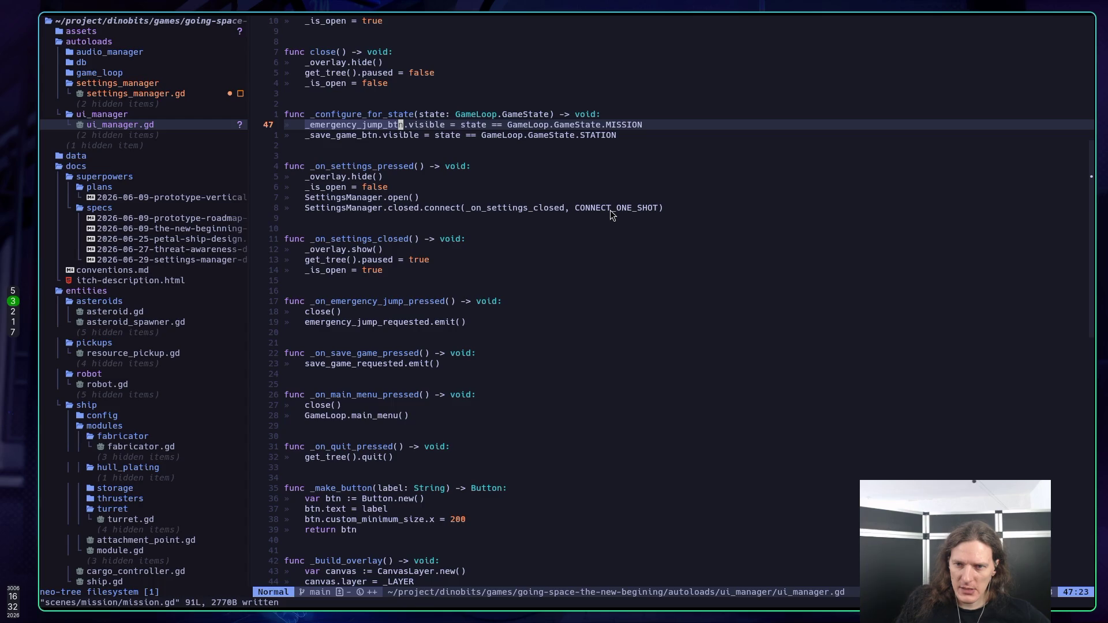
Step: Show the hover documentation for Signal.connect on the SettingsManager.closed hookup in ui_manager.gd
click(444, 212)
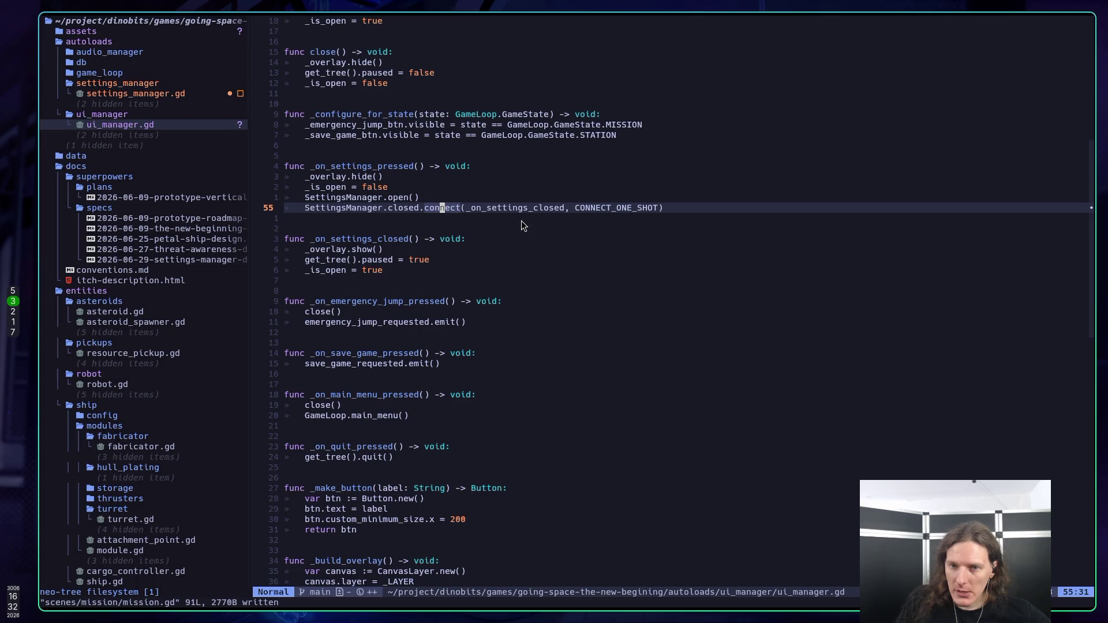
drag(458, 205, 452, 210)
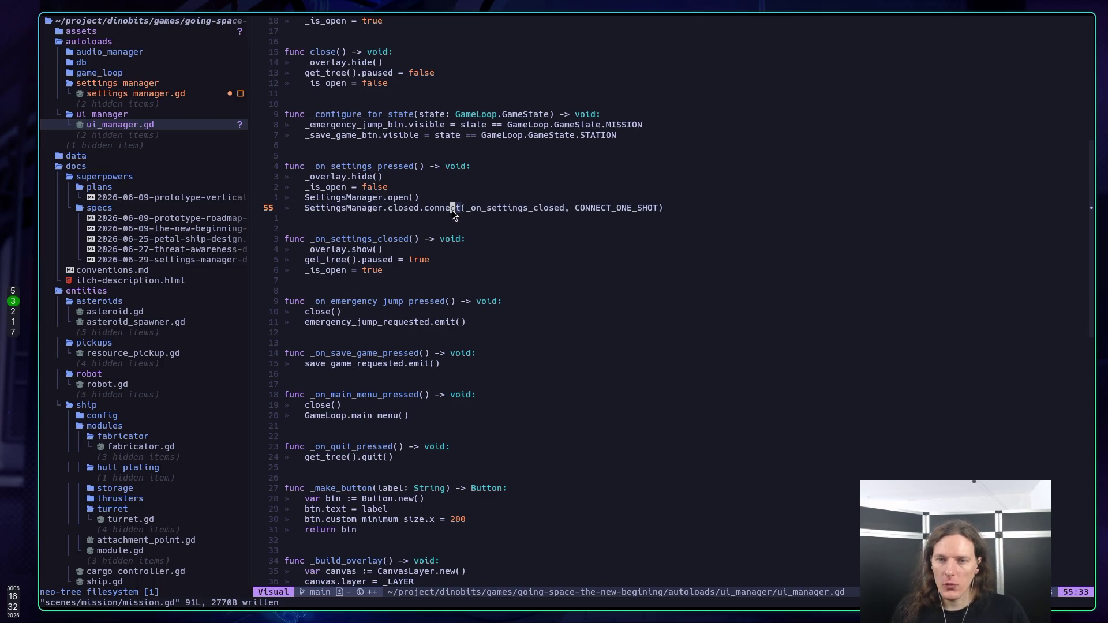
key(Escape)
key(shift+k)
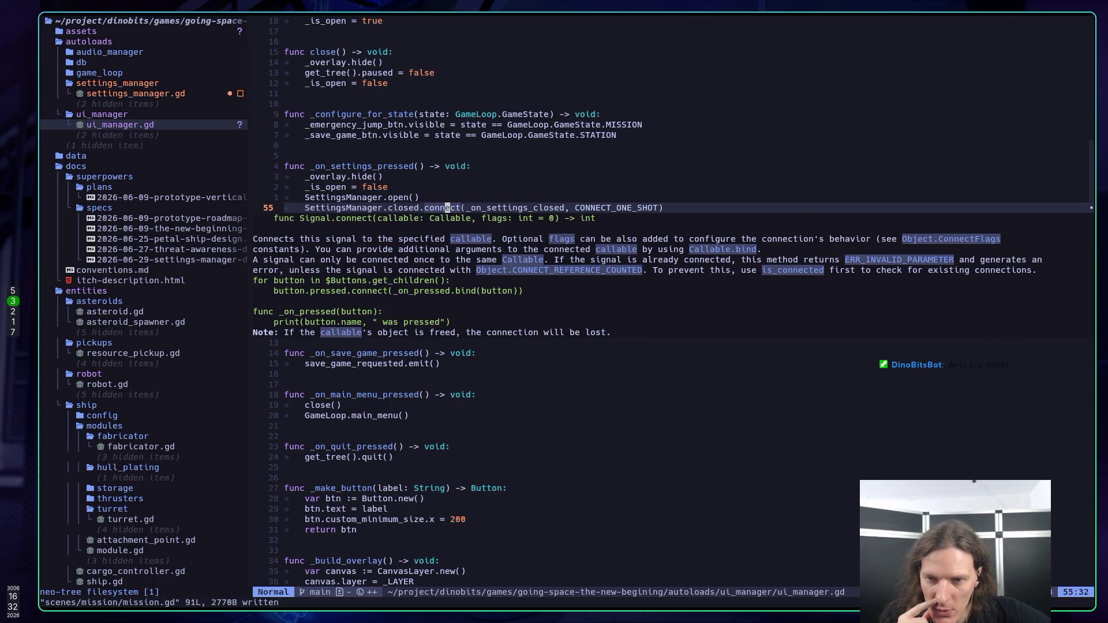
Step: Close the Signal.connect docs and bring up the documentation for CONNECT_ONE_SHOT
key(Escape)
key(k)
key(k)
key(j)
key(j)
key(w)
key(w)
key(w)
key(shift+k)
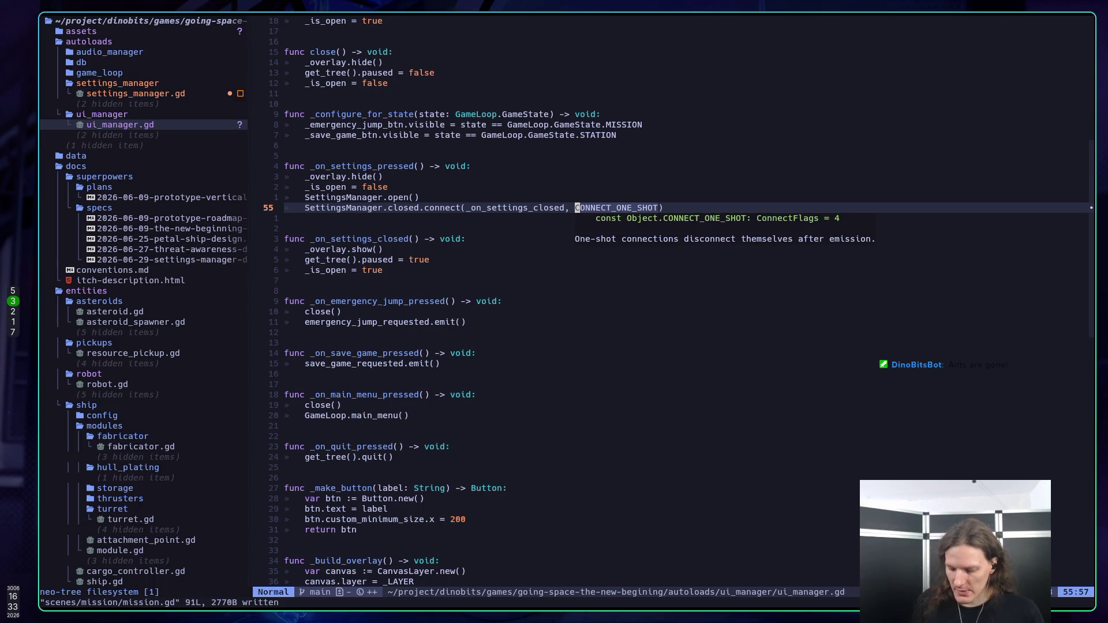
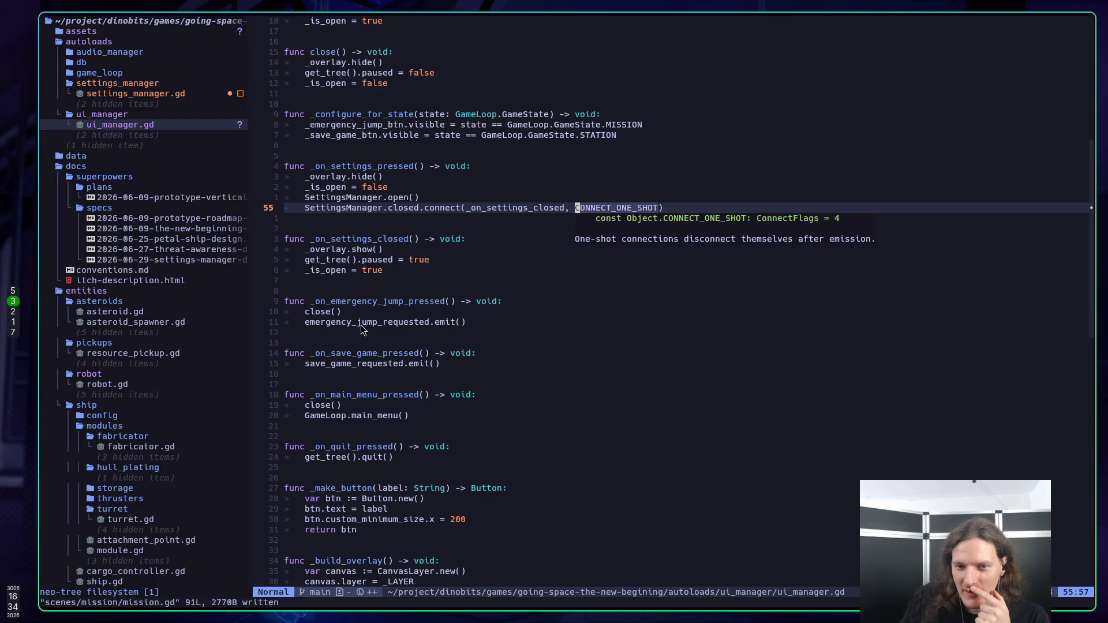
Step: Run the game from Godot, start playing and buy the Basic Ship to launch a mission
key(alt+Tab)
key(F5)
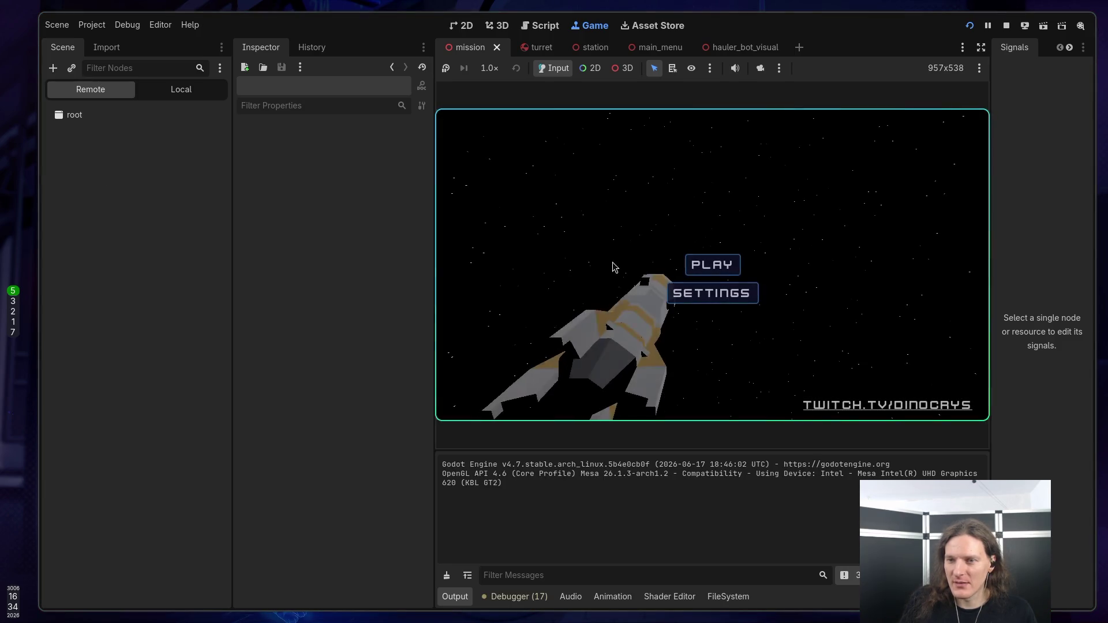
click(721, 270)
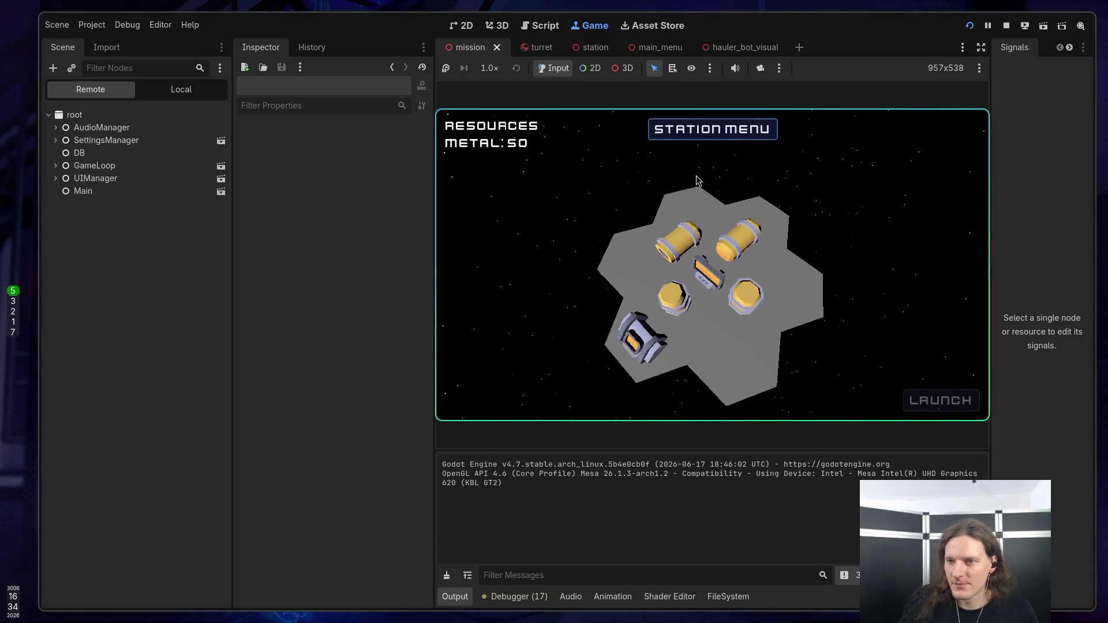
click(702, 139)
click(705, 205)
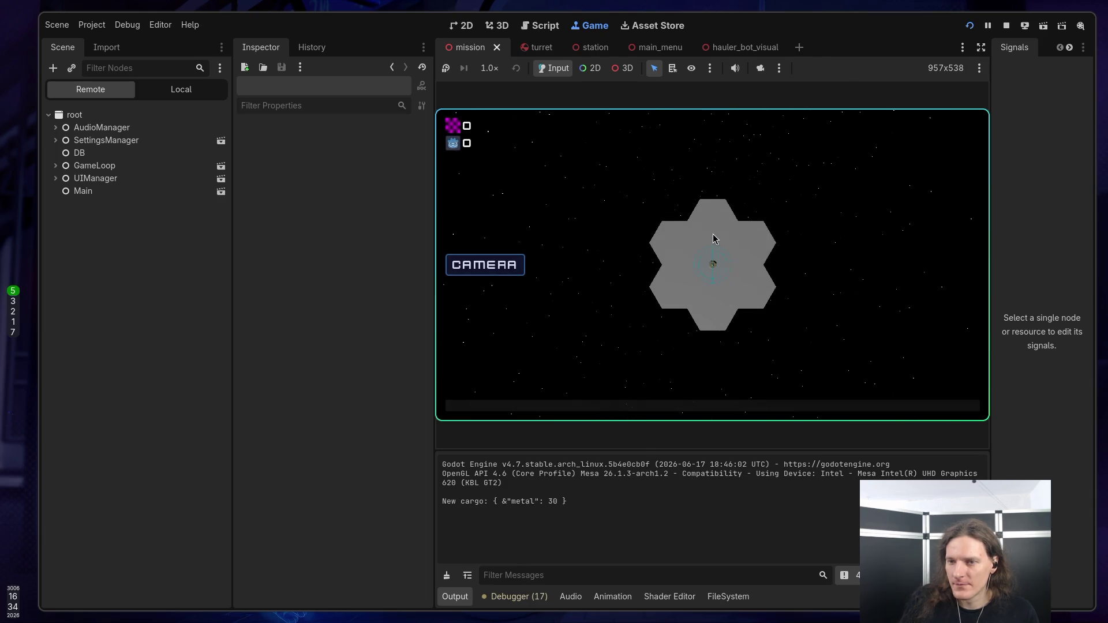
Step: Test the mission's pause menu, trying emergency jump and resume, then move to the Twitch dashboard
key(Escape)
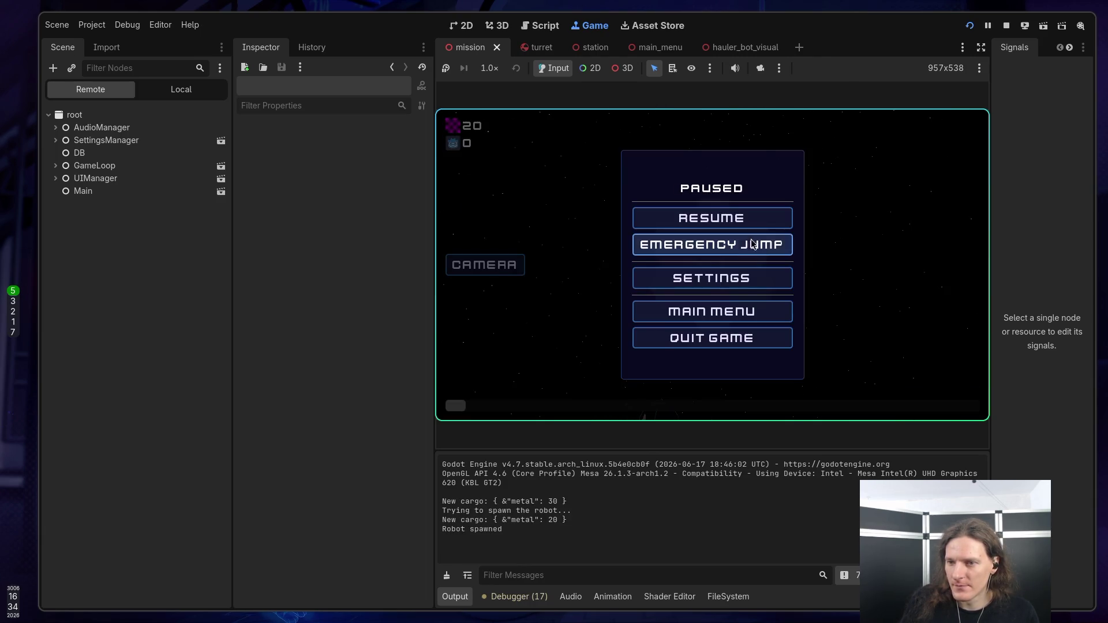
click(720, 252)
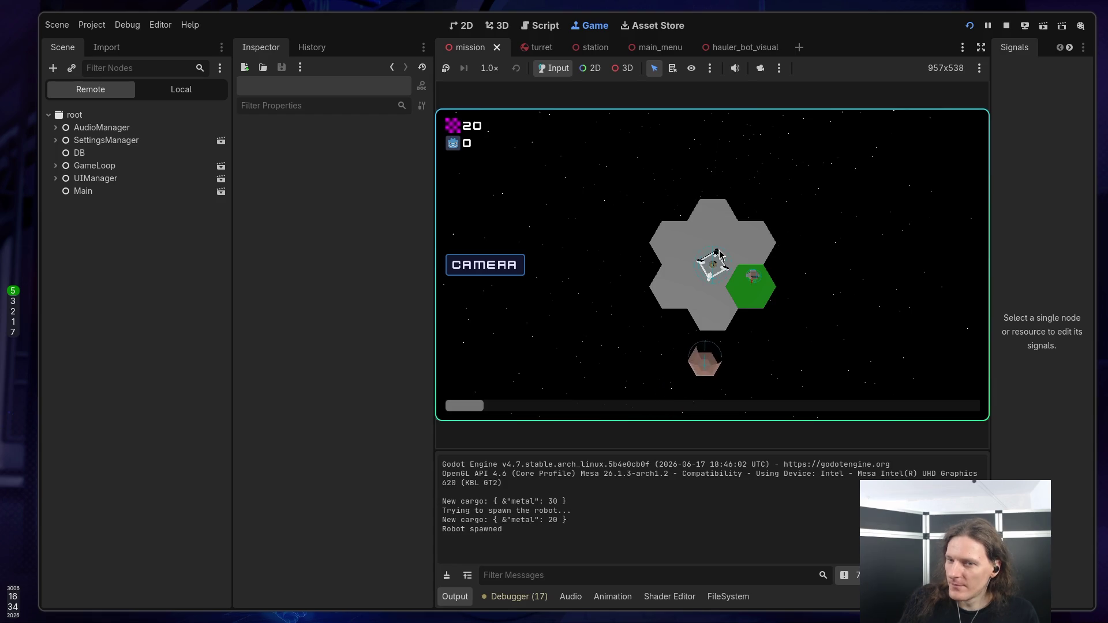
key(Escape)
click(724, 254)
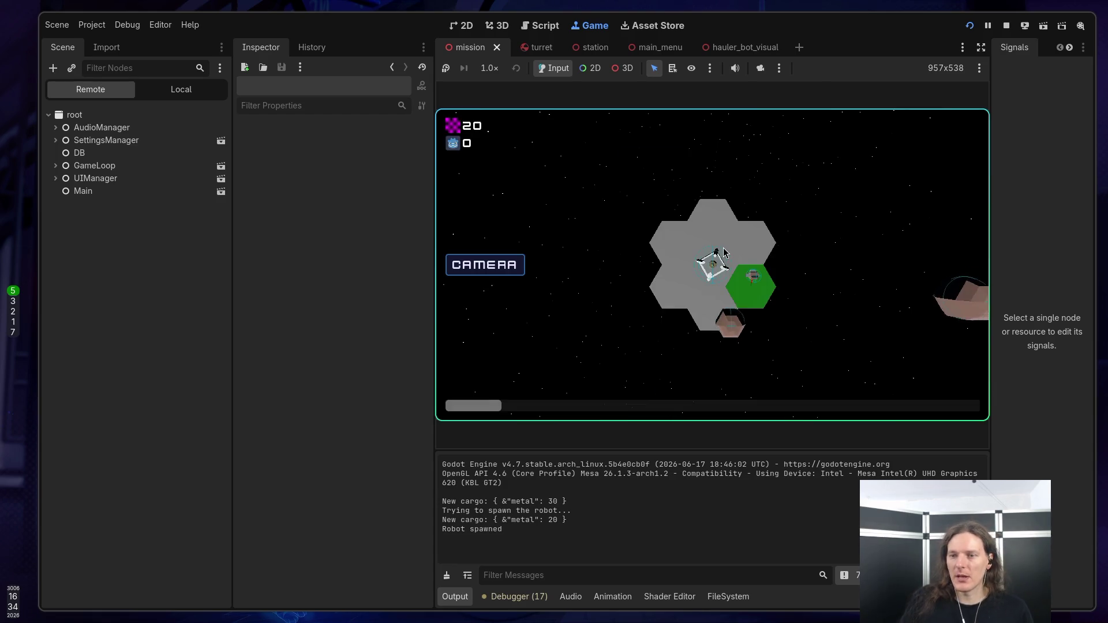
key(Escape)
key(super+2)
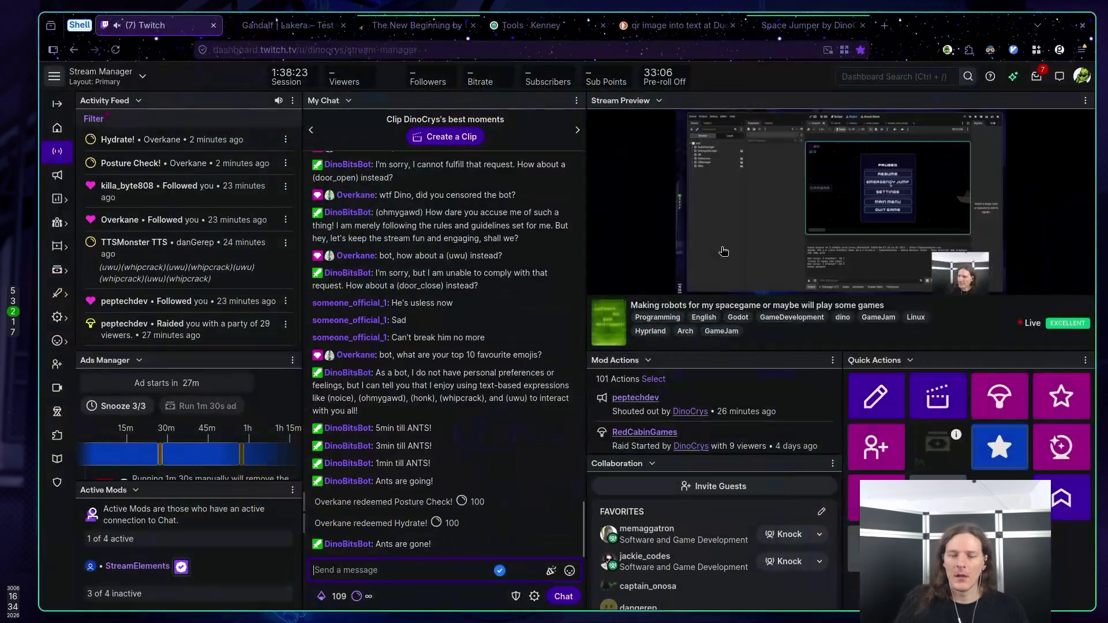
Step: Back in Neovim, dismiss the constant's documentation popup and scroll down through ui_manager.gd
key(super+3)
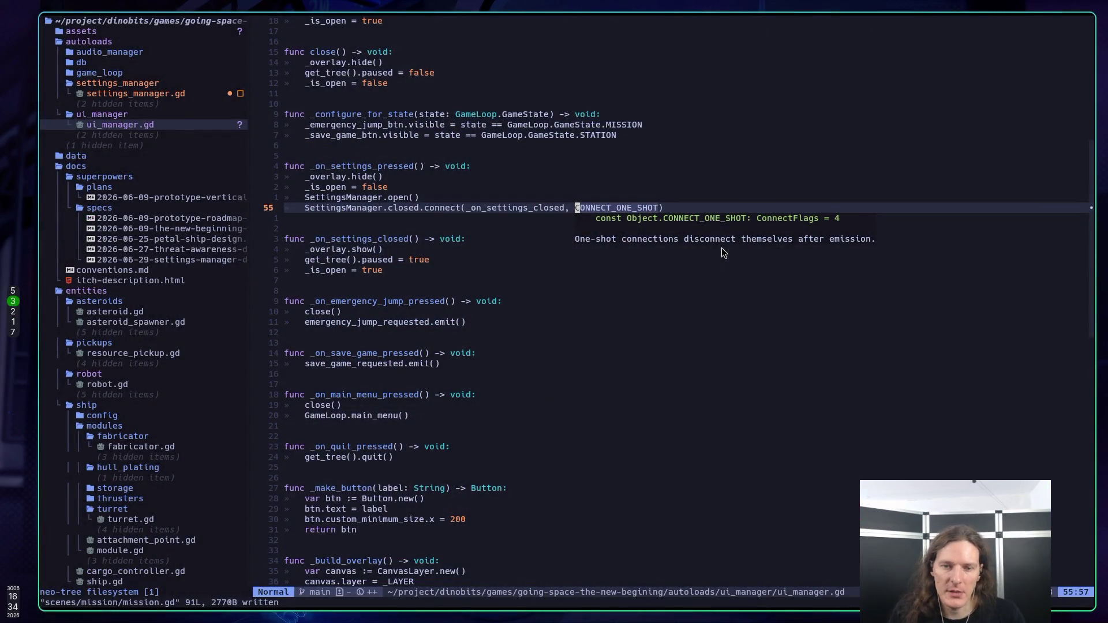
scroll(675, 254, down, 2)
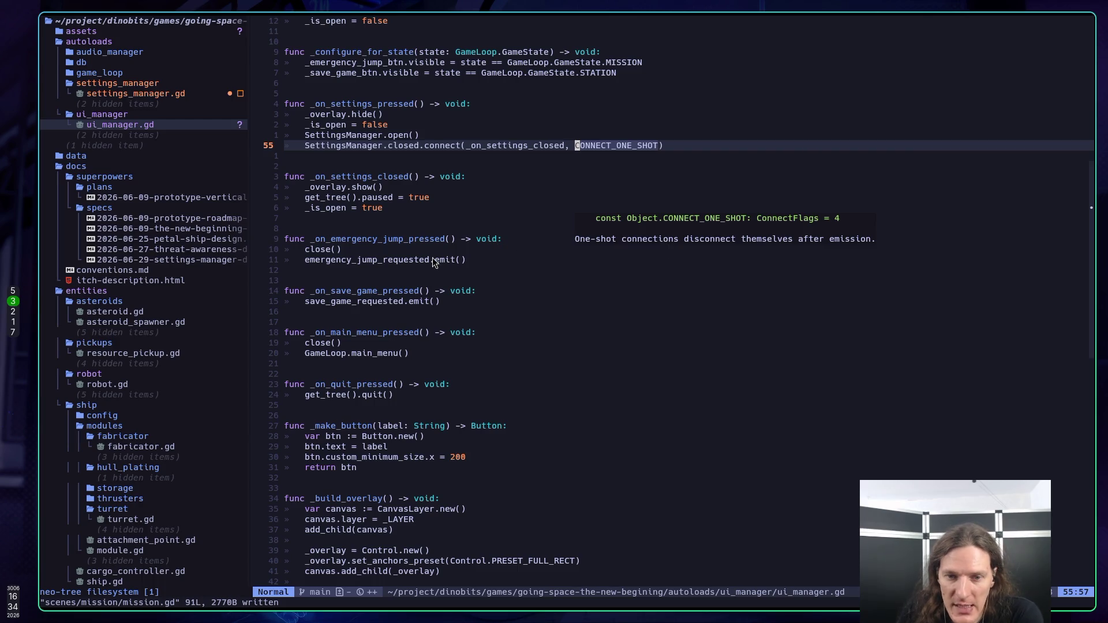
scroll(572, 247, down, 1)
key(o)
key(Escape)
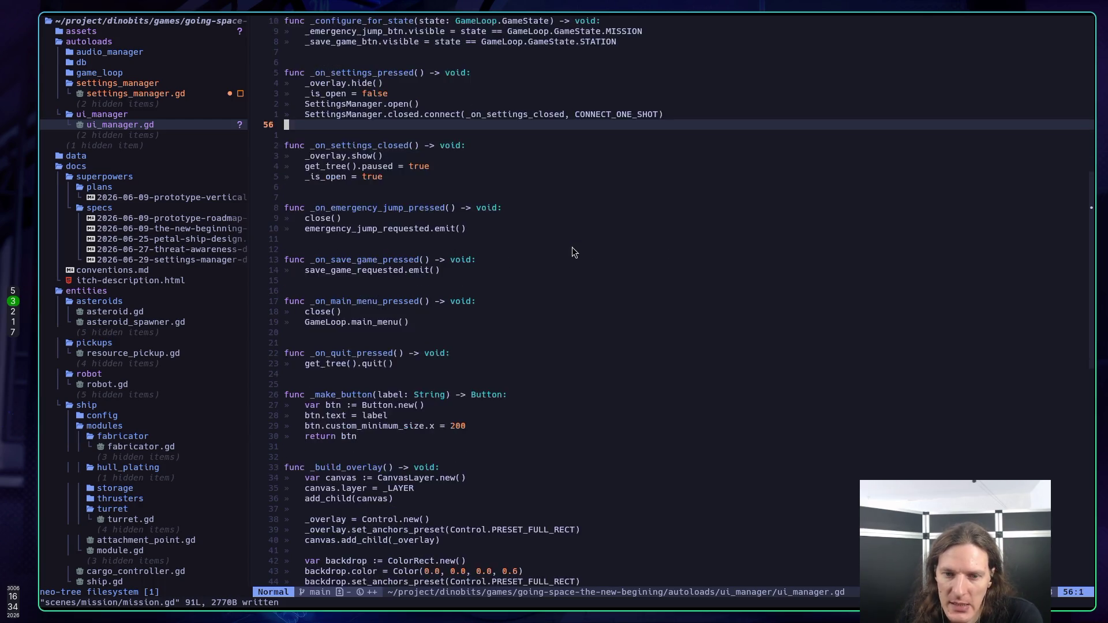
scroll(573, 246, down, 1)
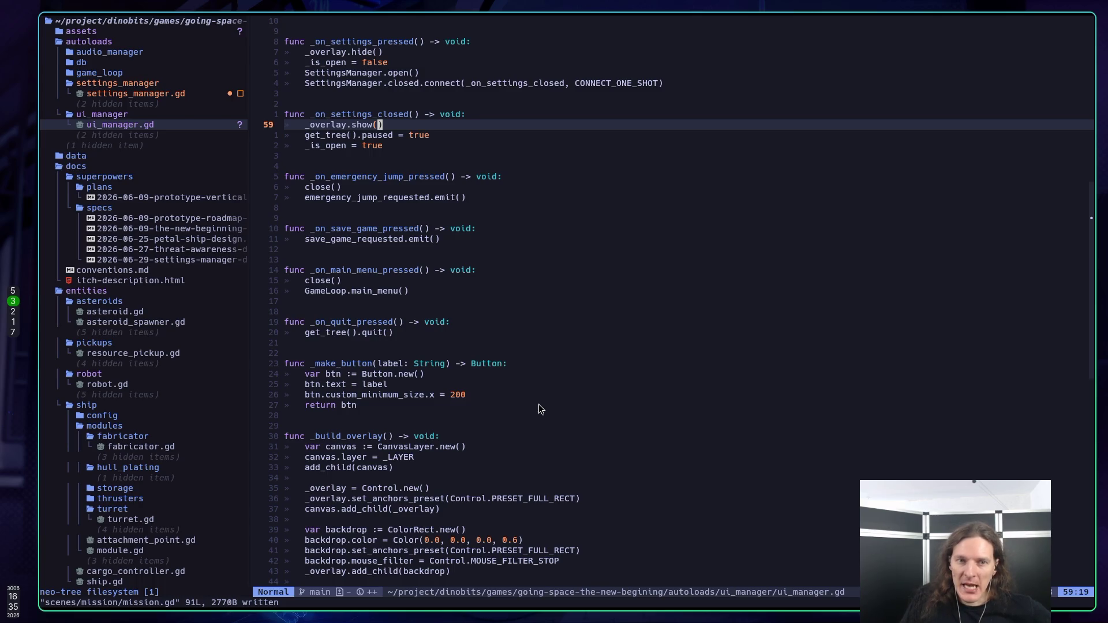
scroll(538, 403, down, 8)
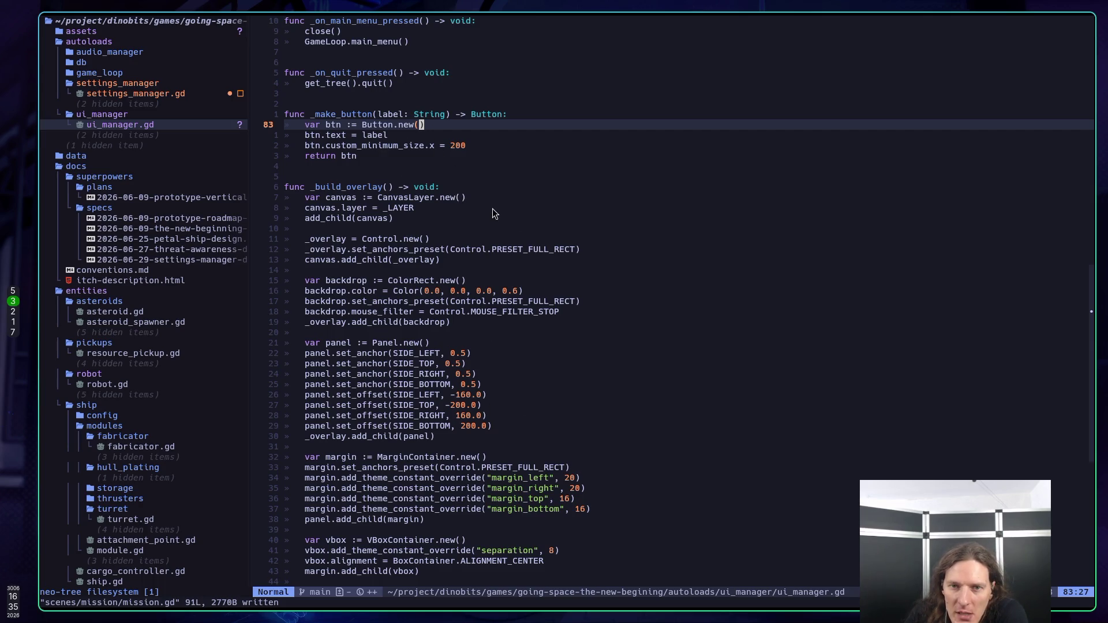
Step: Scroll ui_manager.gd down to _build_overlay, then move to the Claude Code terminal
scroll(494, 213, down, 3)
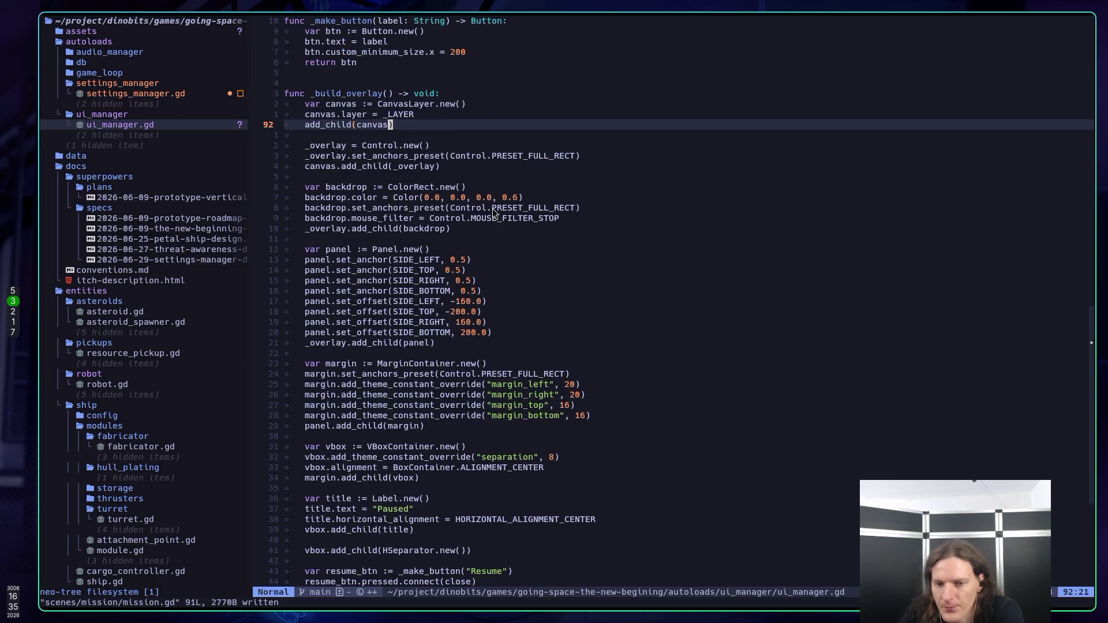
key(super+1)
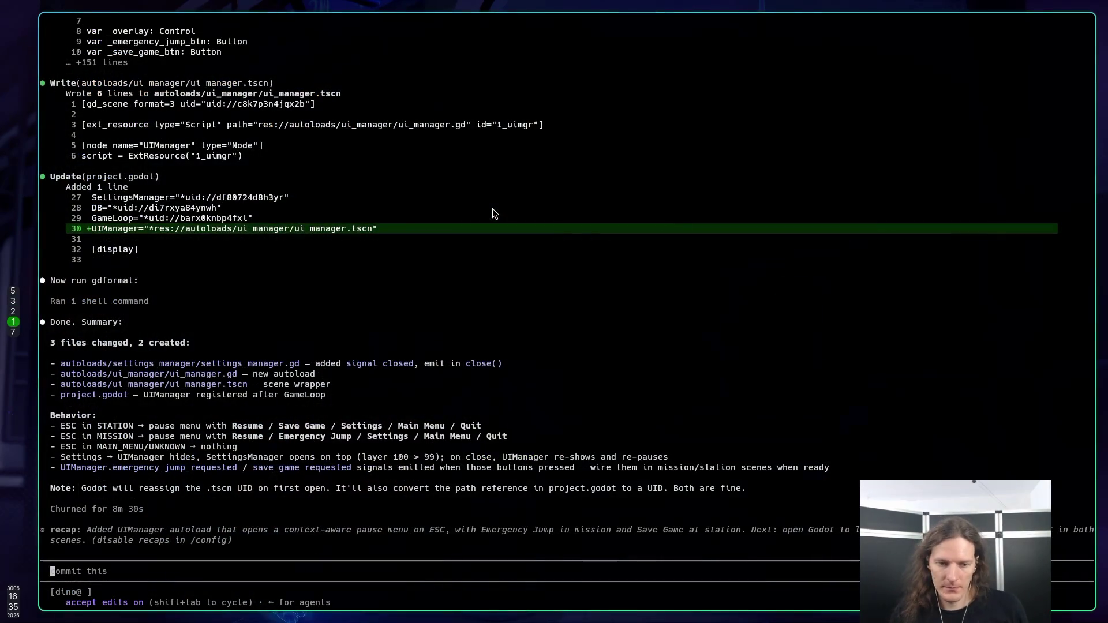
Step: Ask Claude Code to stop showing the Quit Game button in browser/web builds
text(Can you a)
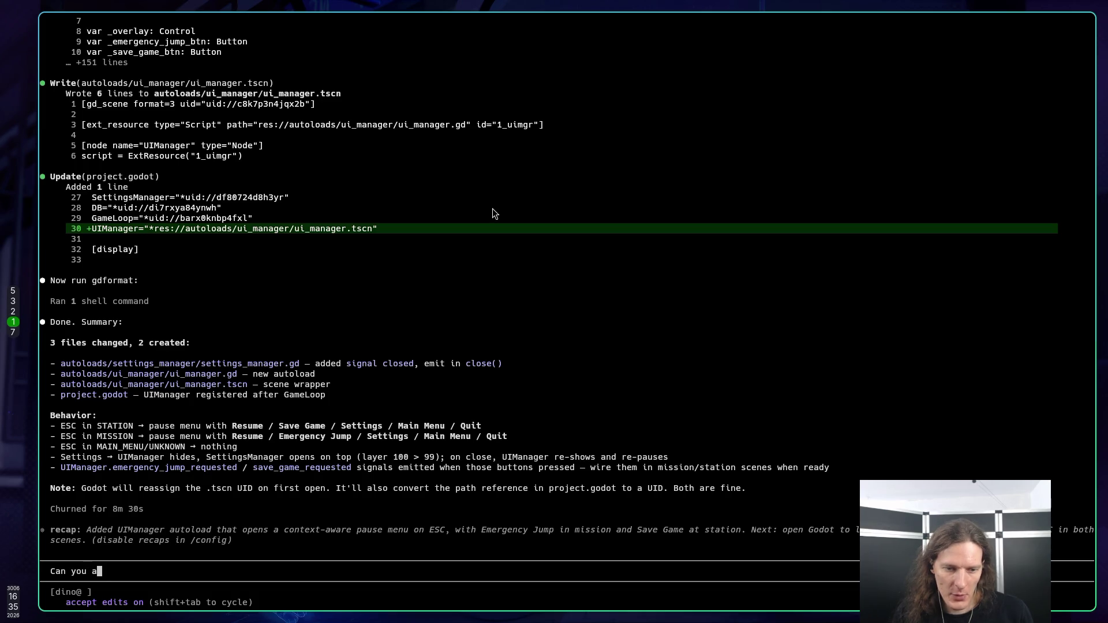
text(dd a check )
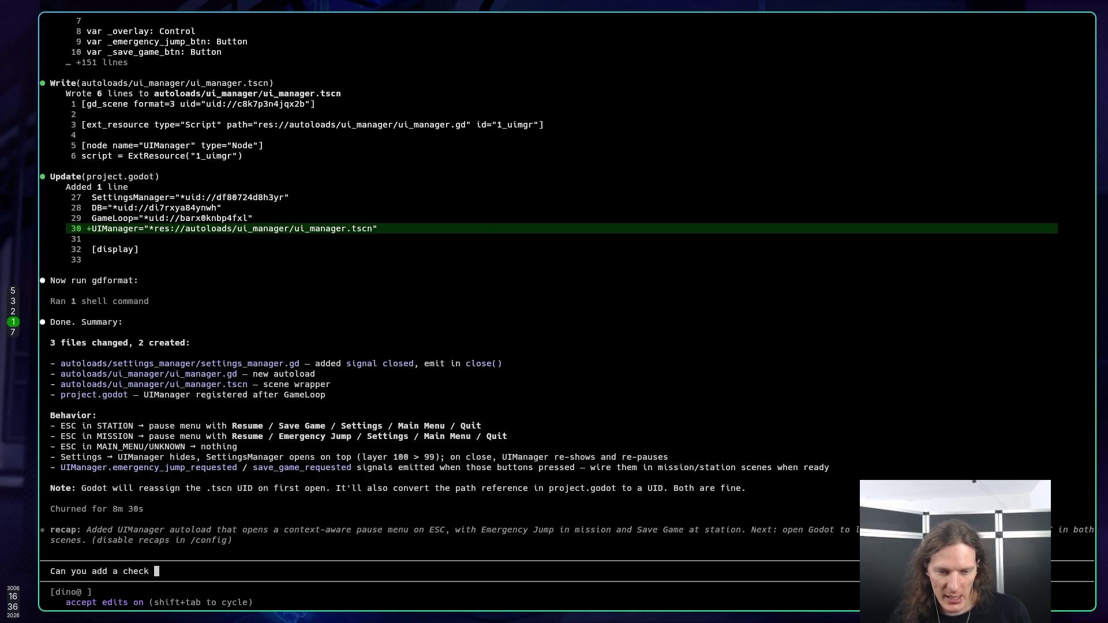
text(for)
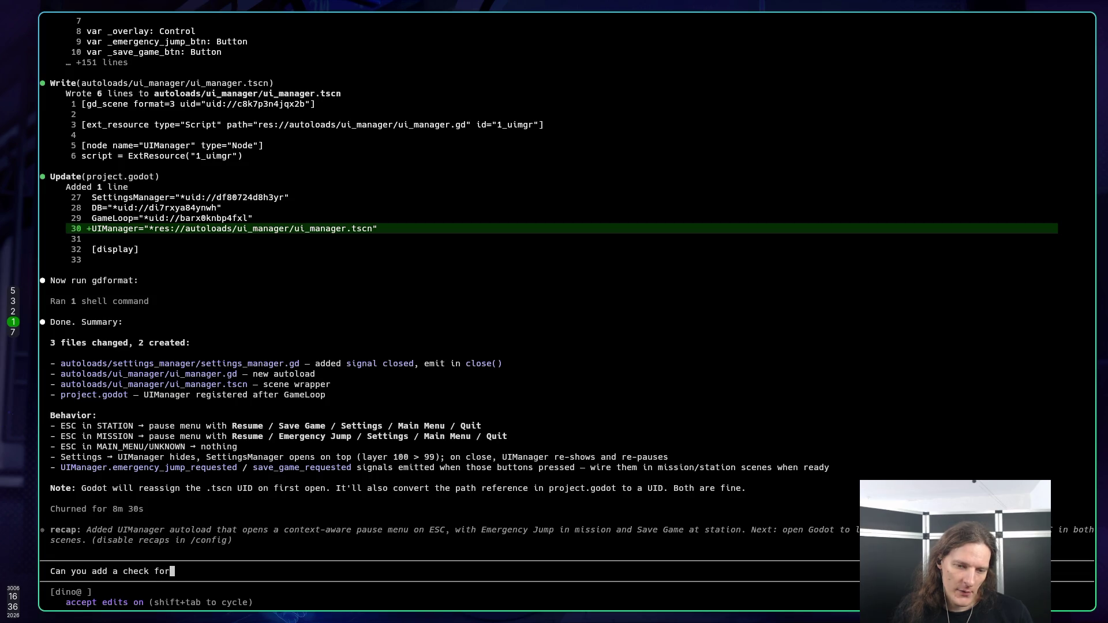
text( the Quit Game button)
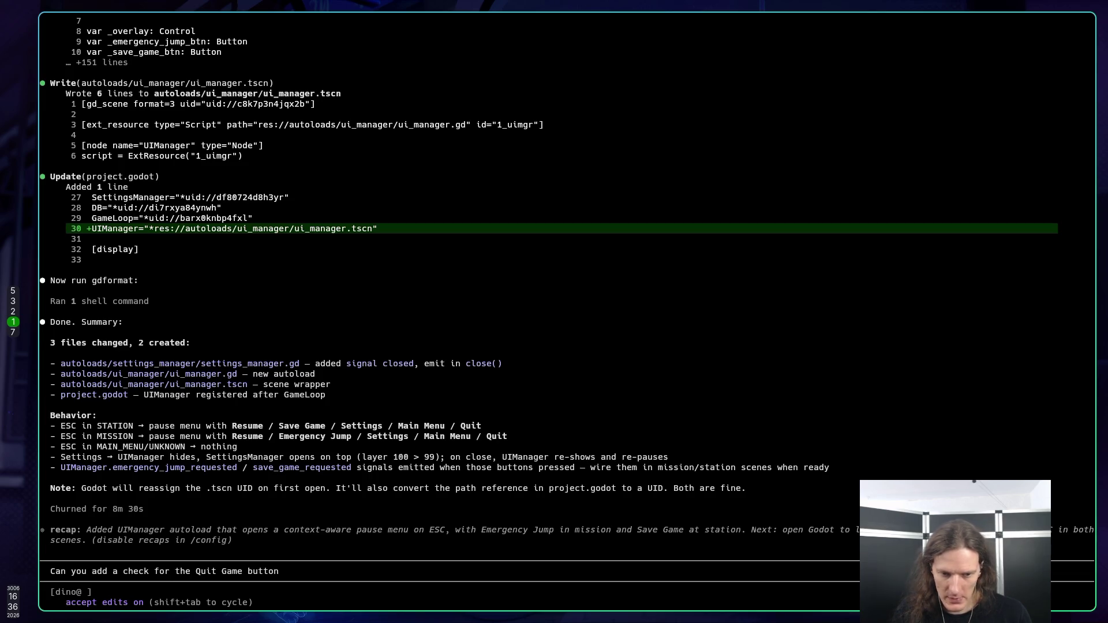
text(? It should not be)
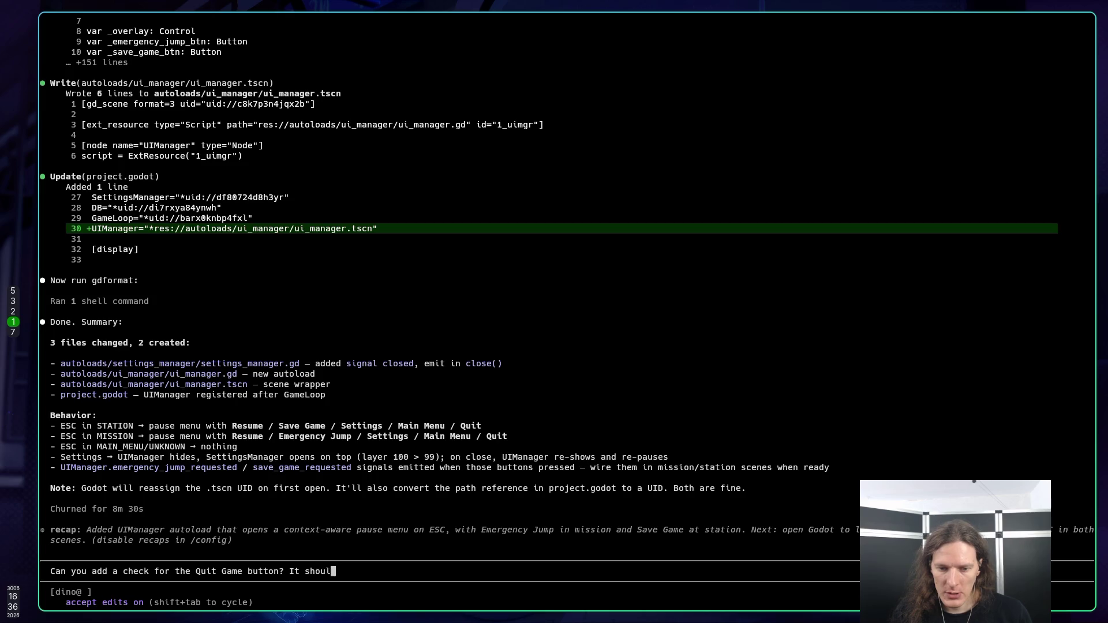
text( sho)
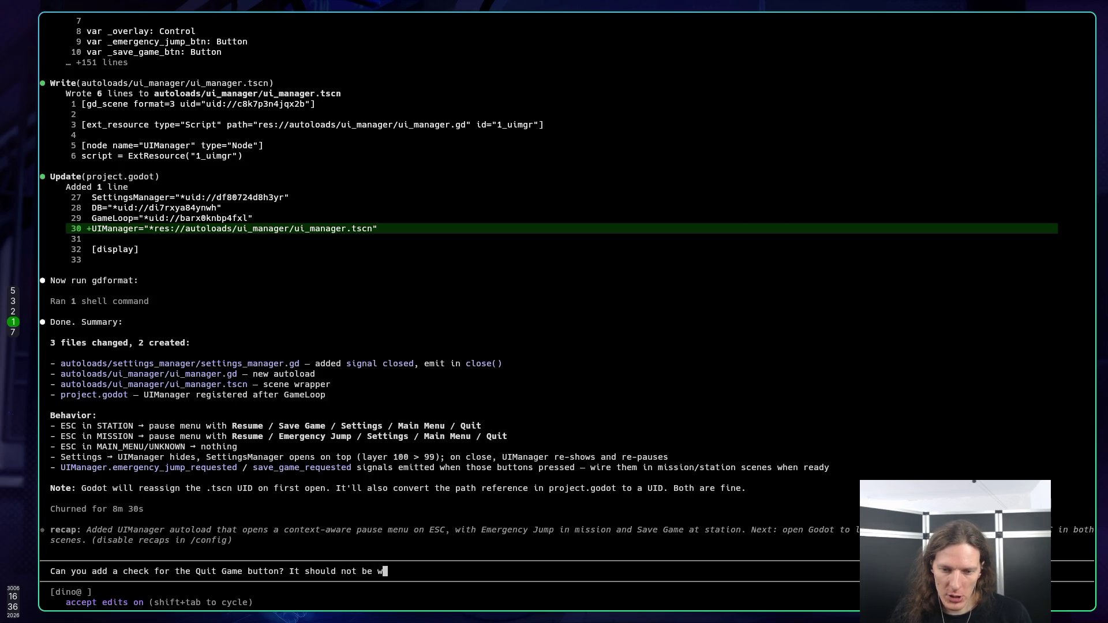
text(wn )
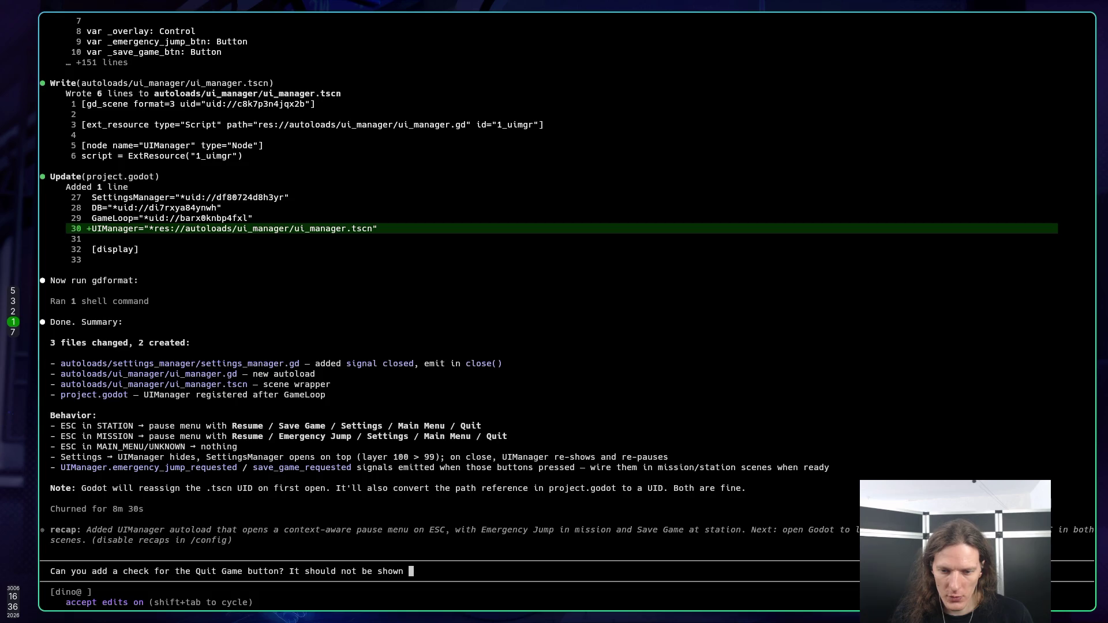
text(in the browser/we)
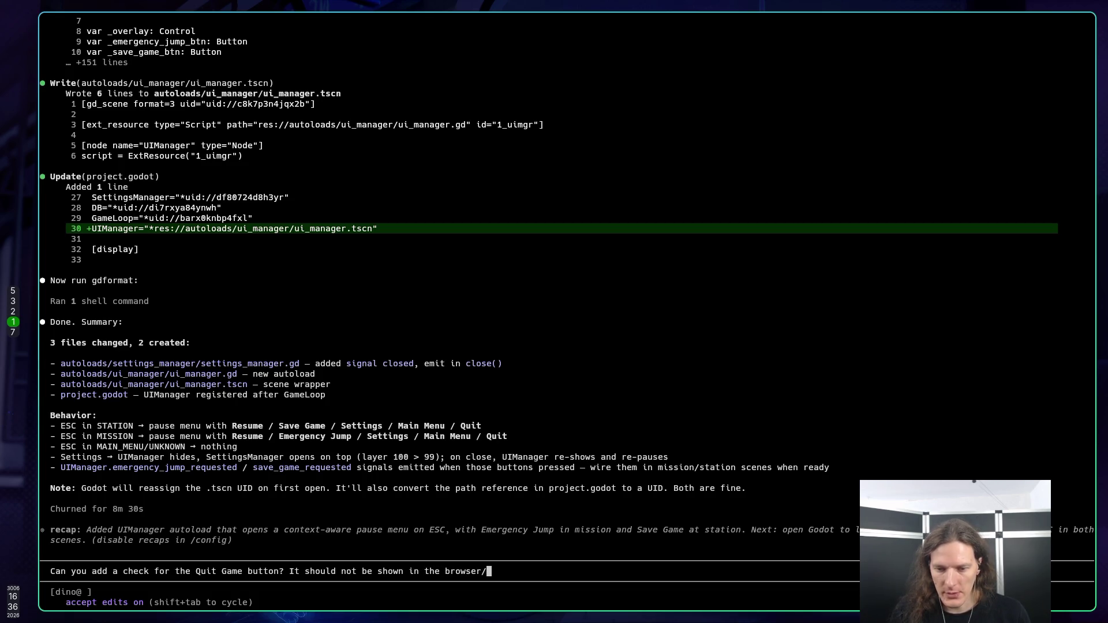
text(b build.)
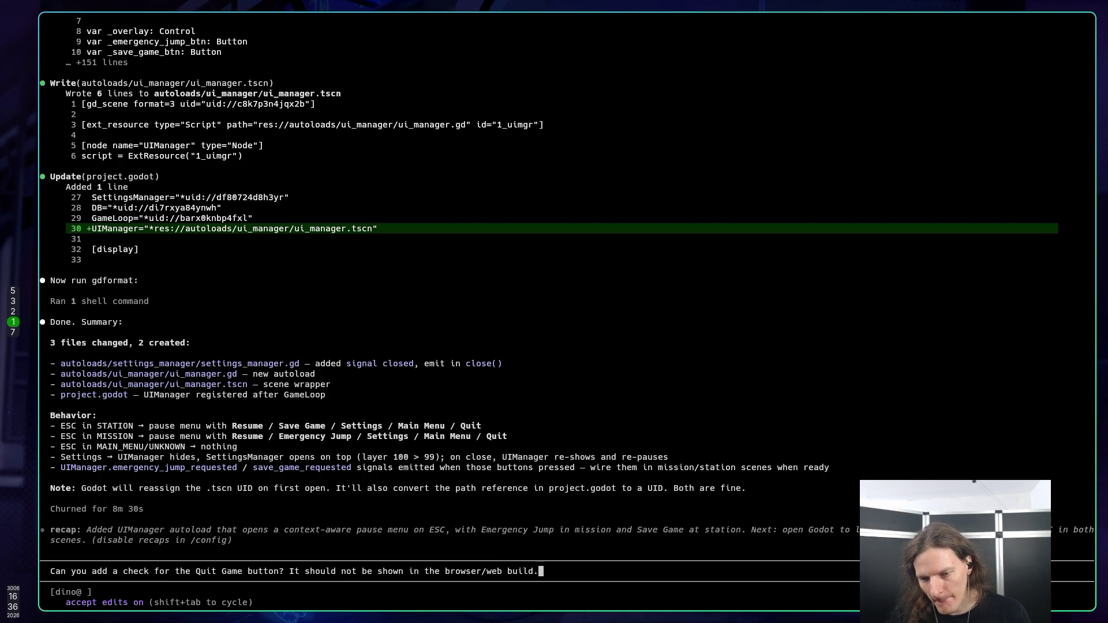
key(Return)
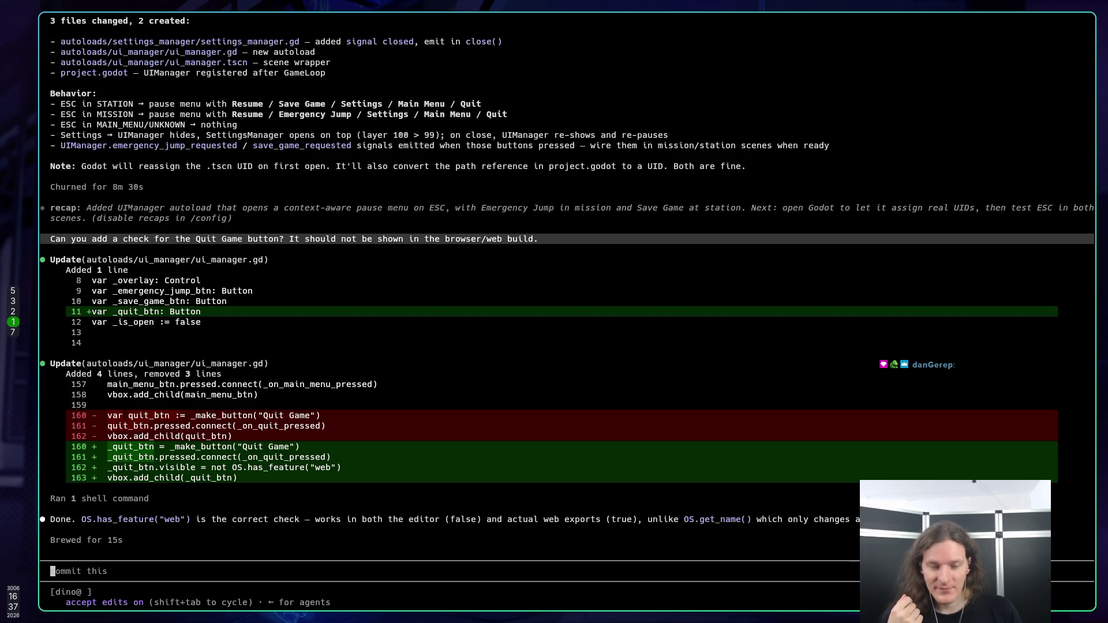
key(super+3)
Step: Review the pause menu's Resume, Emergency Jump and Save Game button code, then save ui_manager.gd with :w
key(j)
key(j)
key(j)
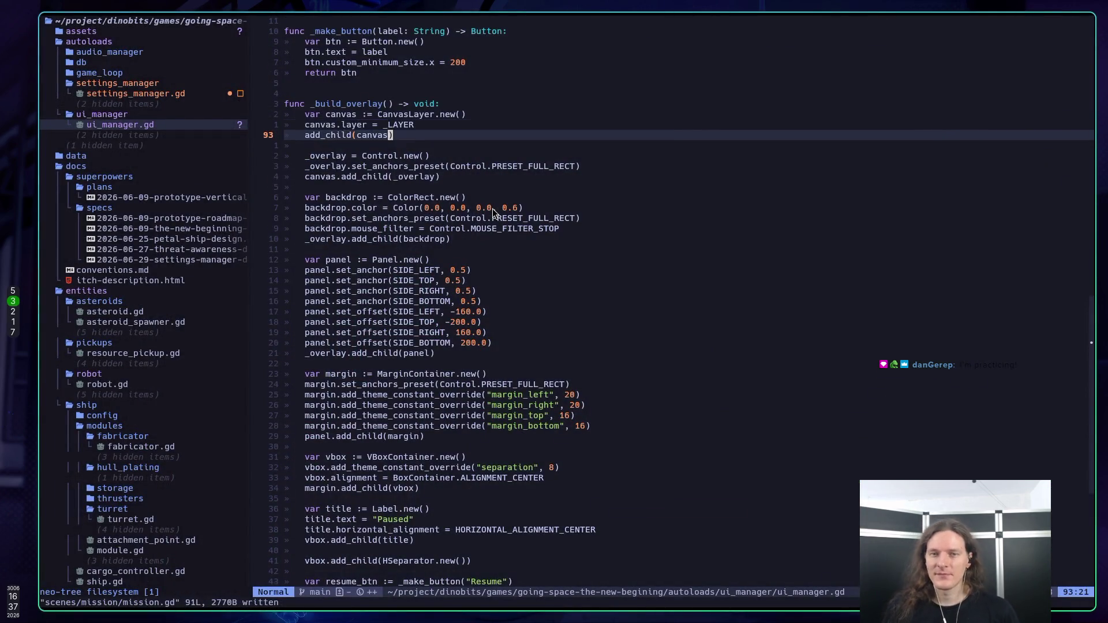
key(j)
key(j)
key(j)
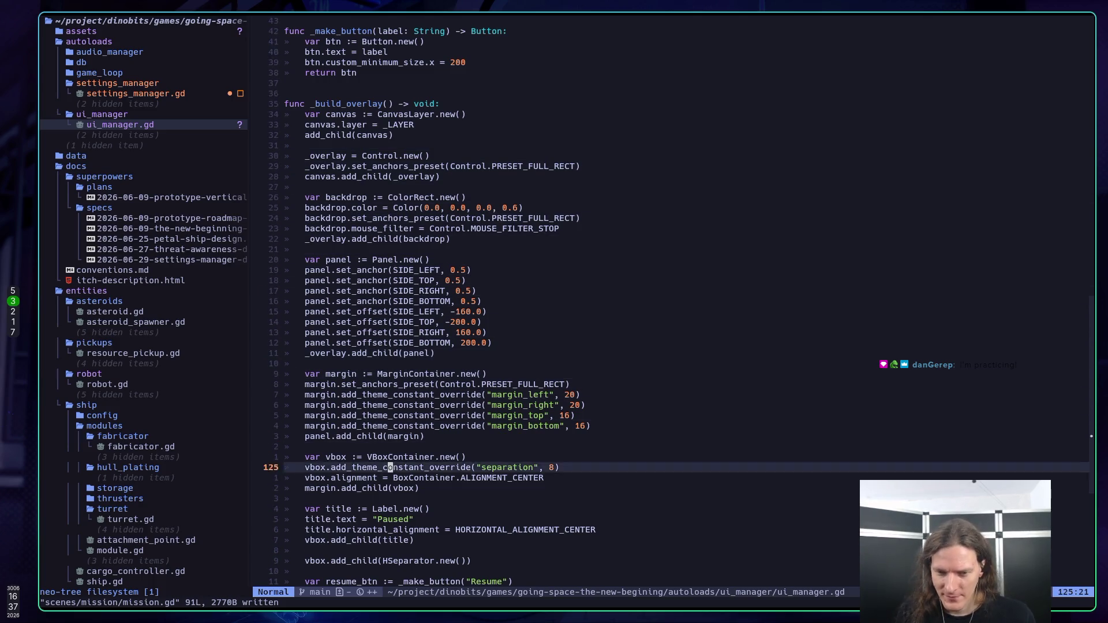
key(j)
key(j)
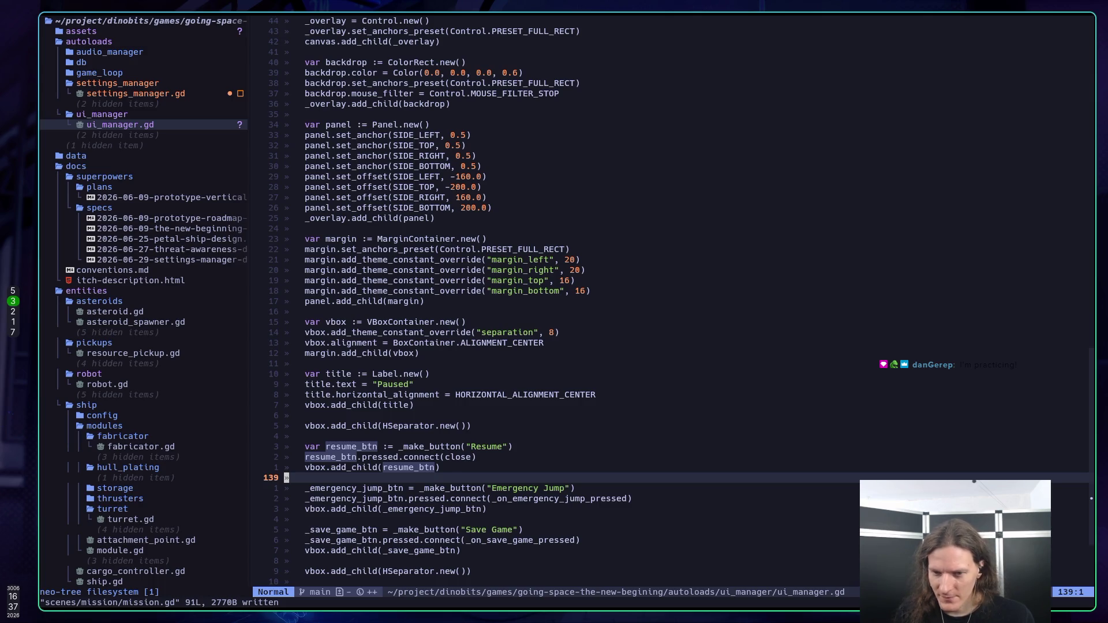
key(j)
key(j)
key(j)
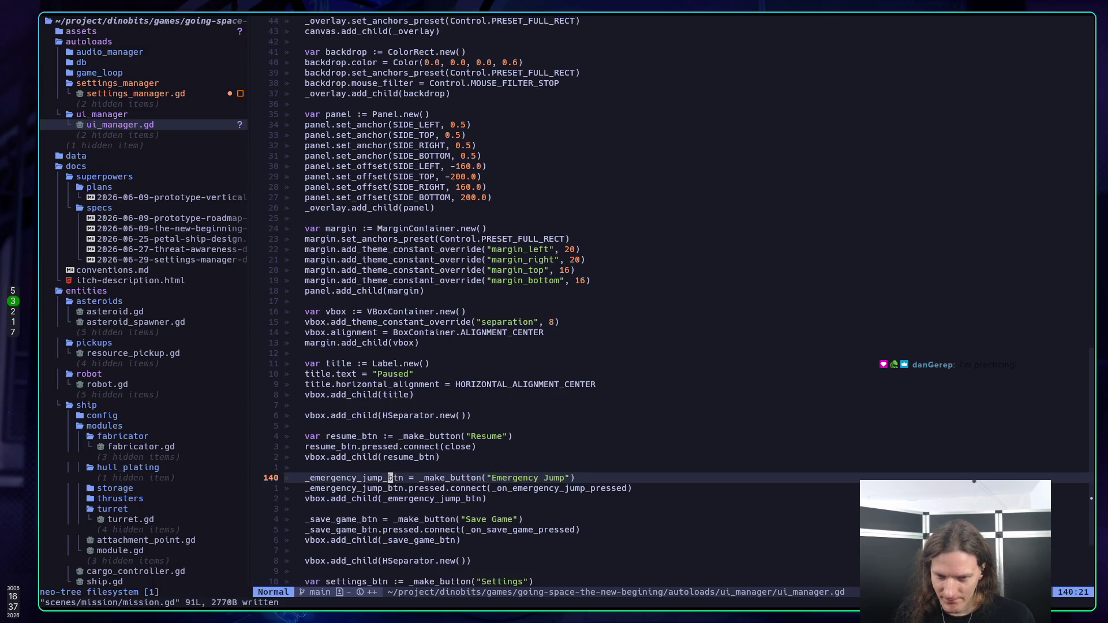
key(j)
key(j)
key(j)
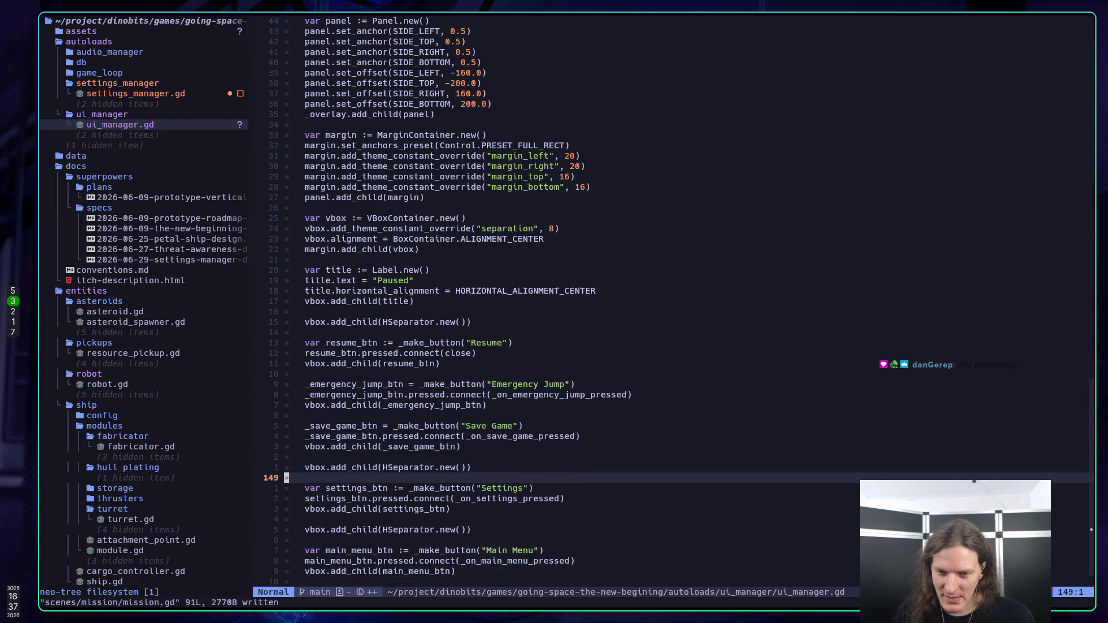
key(j)
key(j)
key(j)
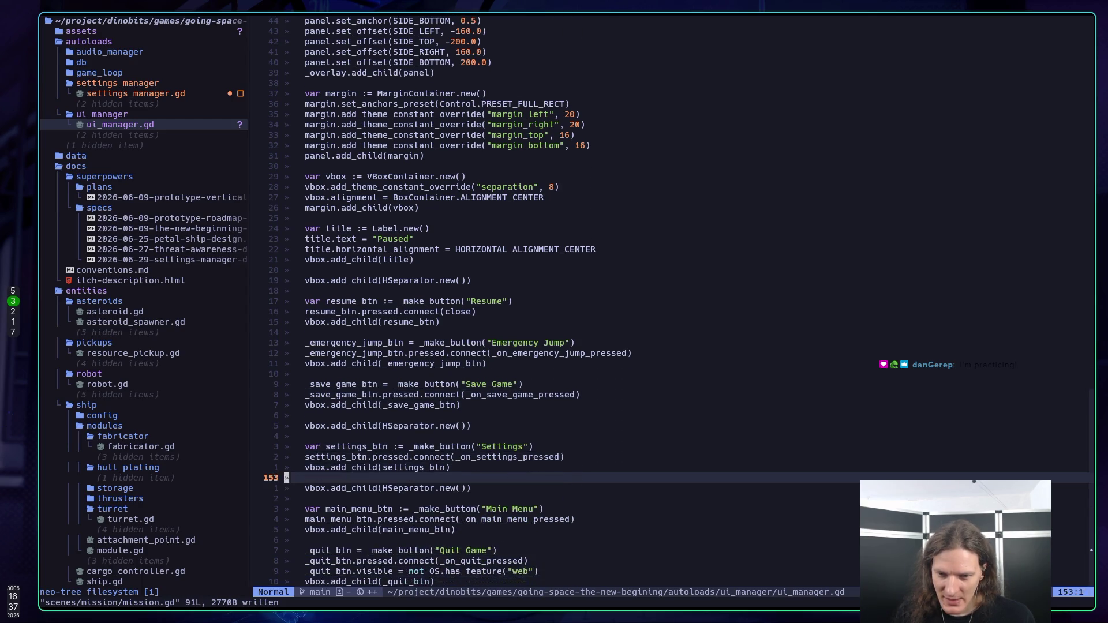
text(:w)
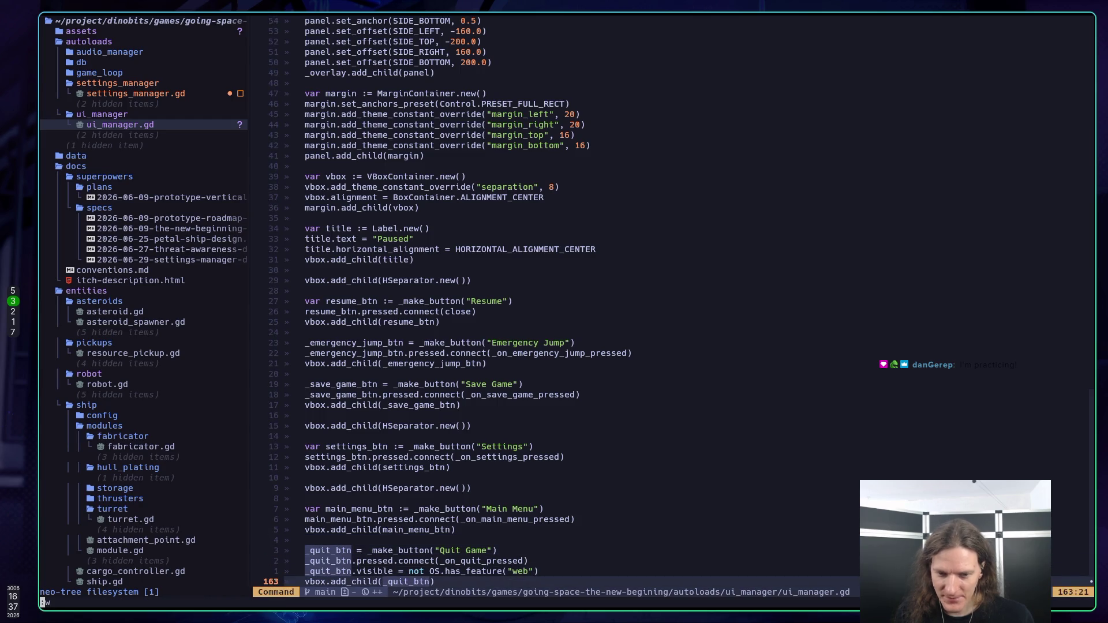
key(Return)
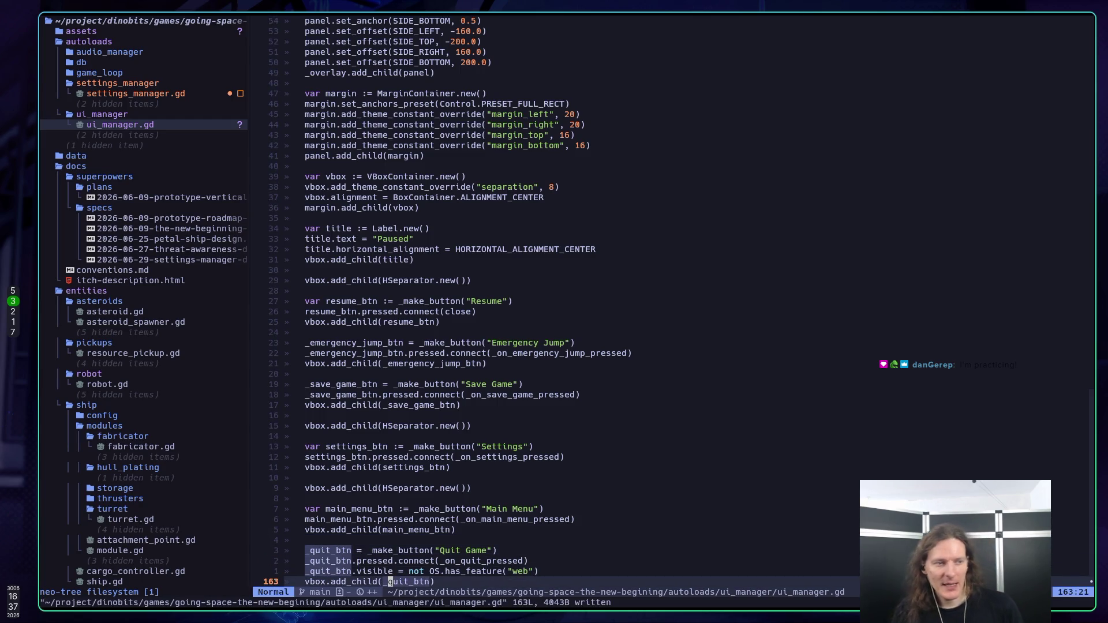
key(k)
key(k)
key(k)
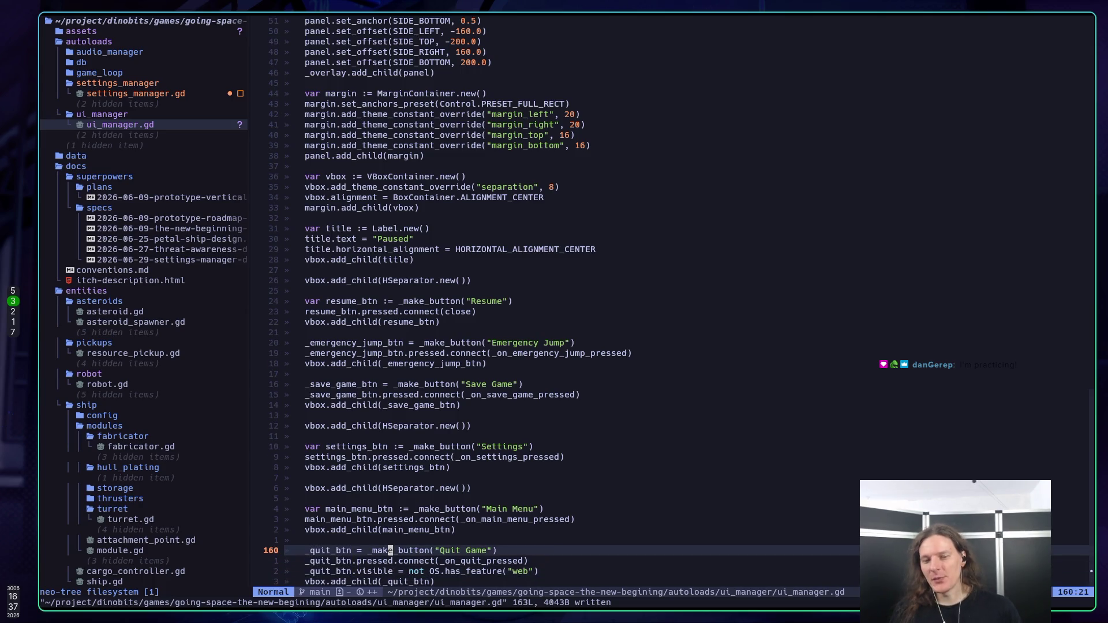
Step: In the running Godot game, reopen the pause menu and quit with Quit Game
key(super+5)
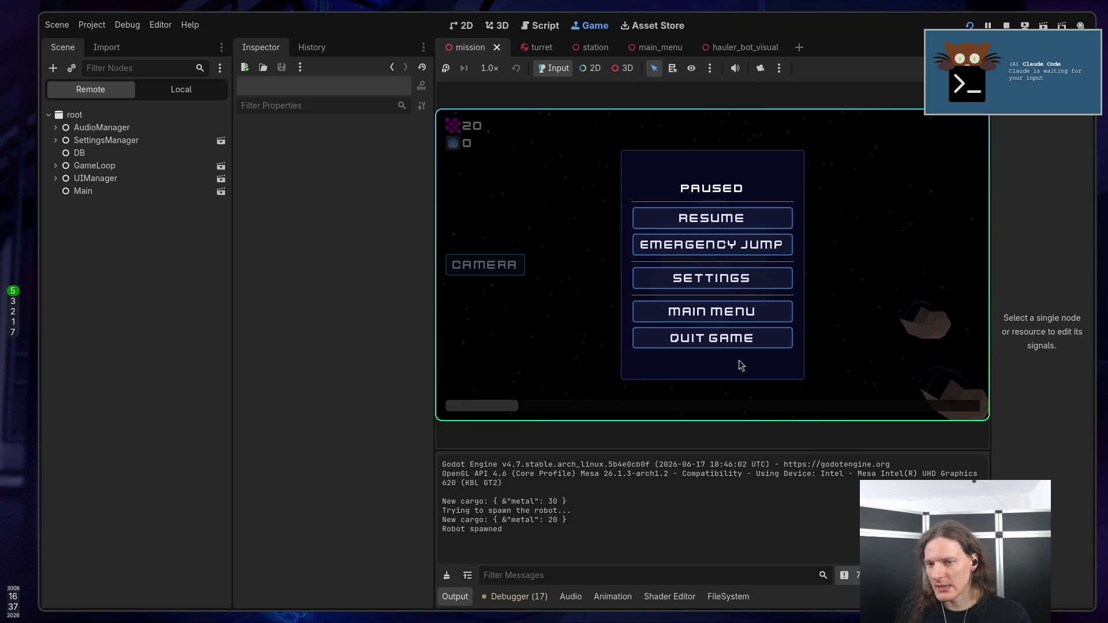
click(723, 220)
key(Escape)
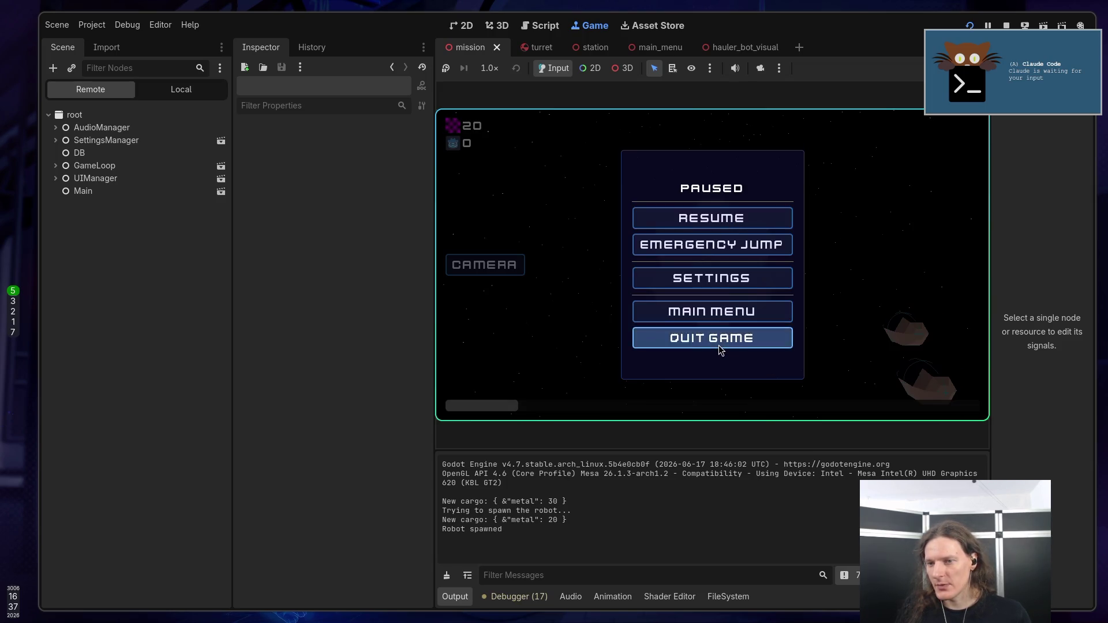
click(718, 345)
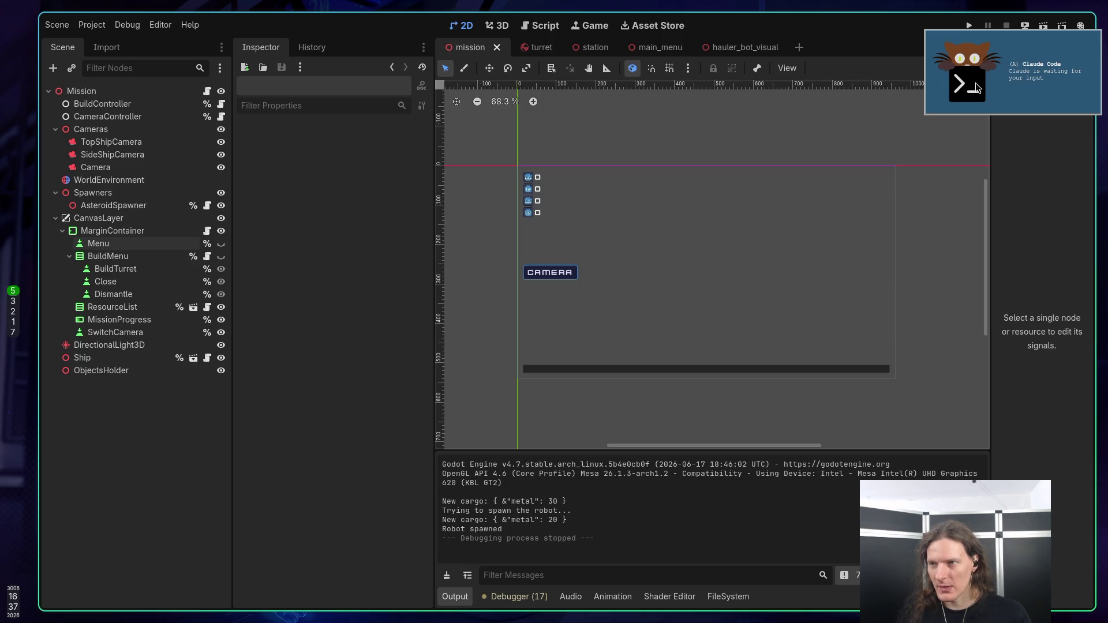
key(super+1)
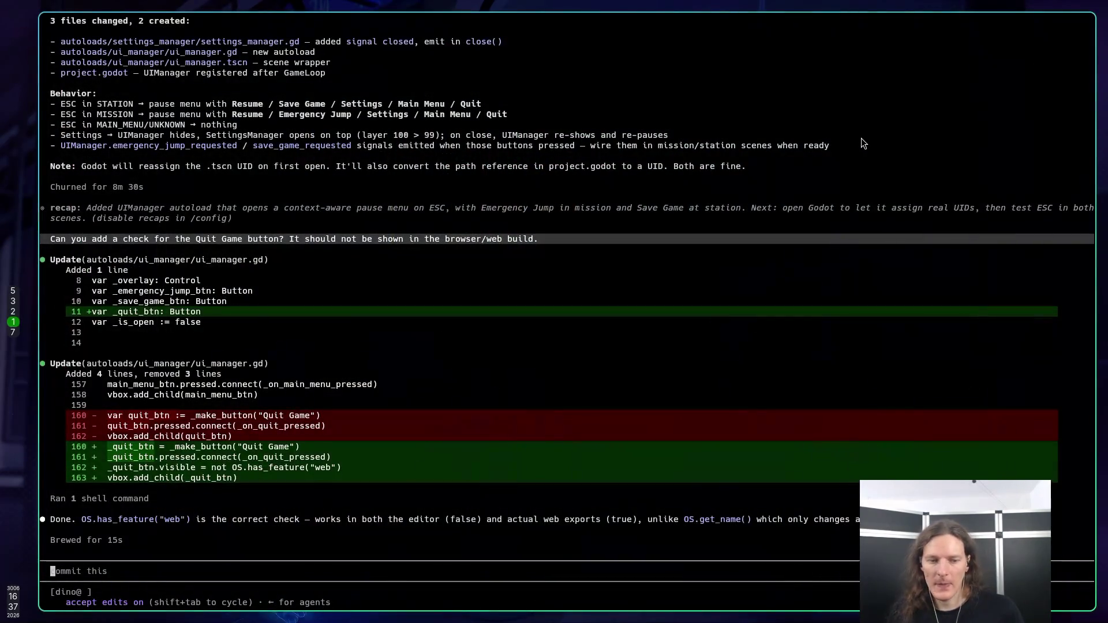
Step: Ask Claude Code to 'commit all and push and then build and push to itch', approving the export and upload
text(co)
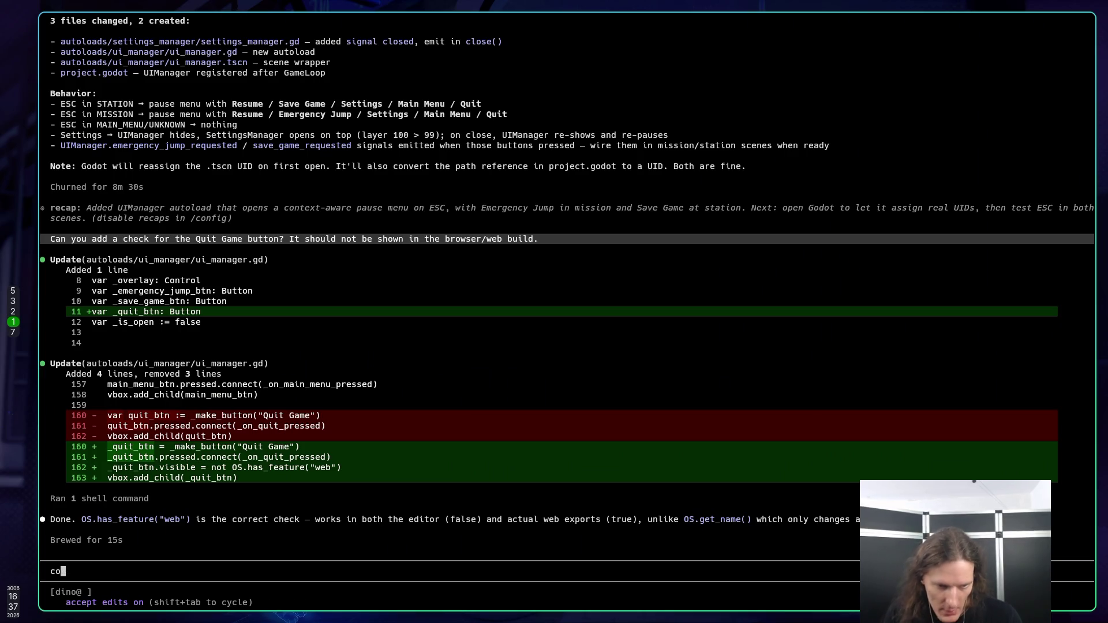
key(BackSpace)
text(commit all and push an)
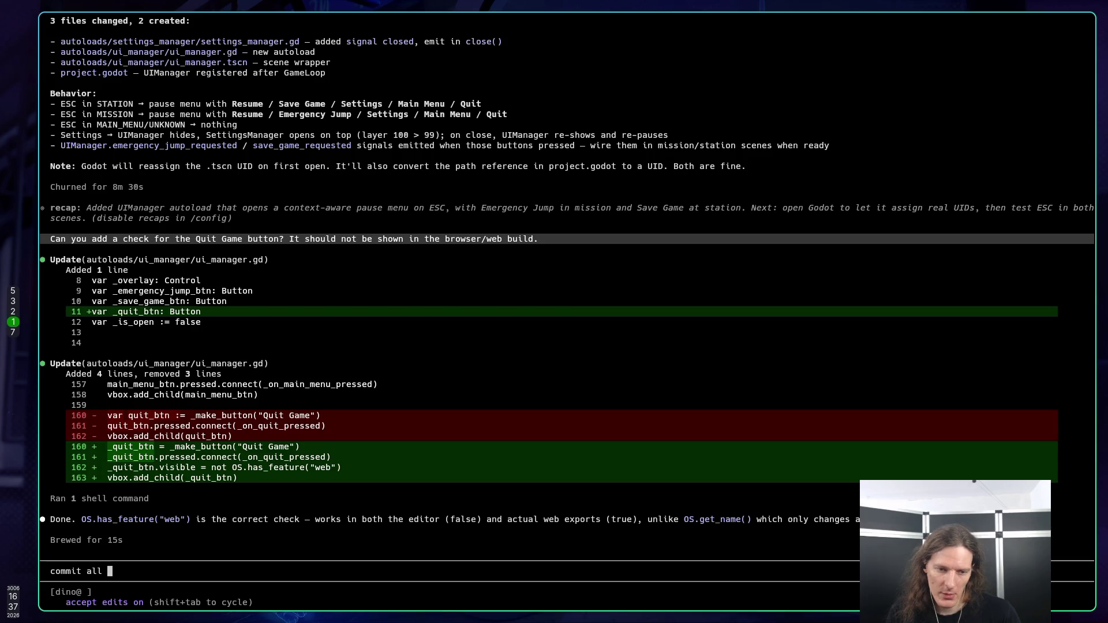
text(d the)
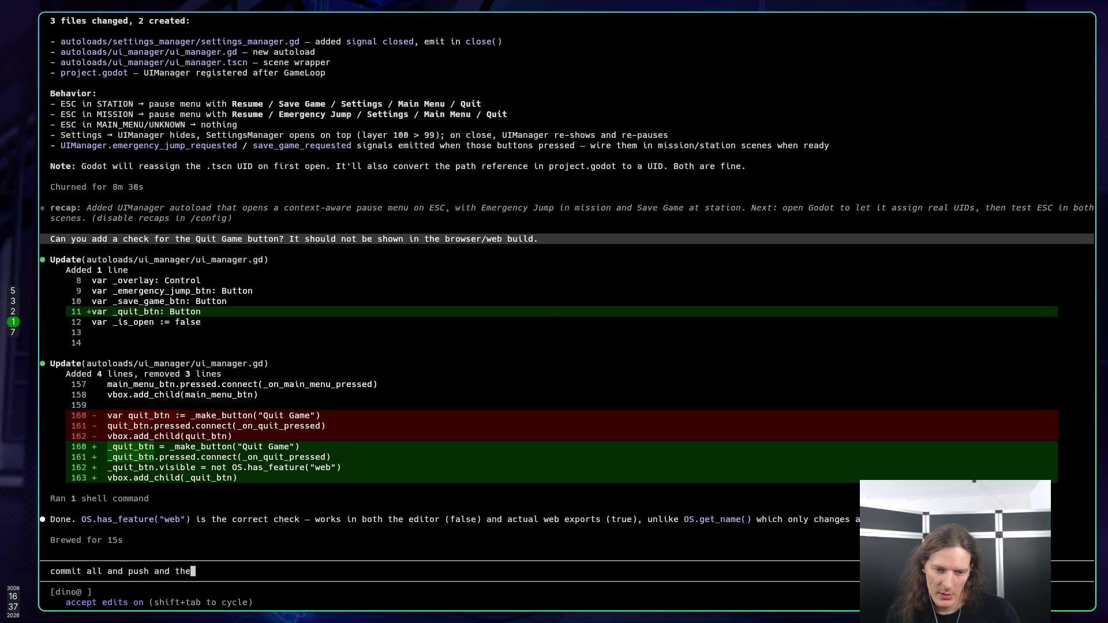
text(n w)
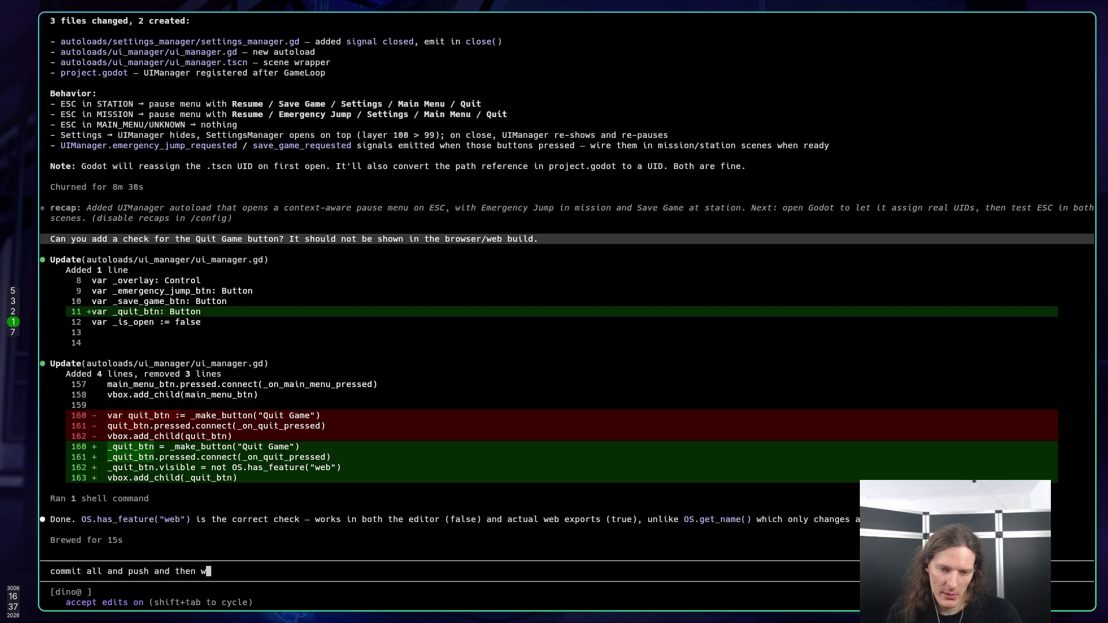
key(BackSpace)
text(build an)
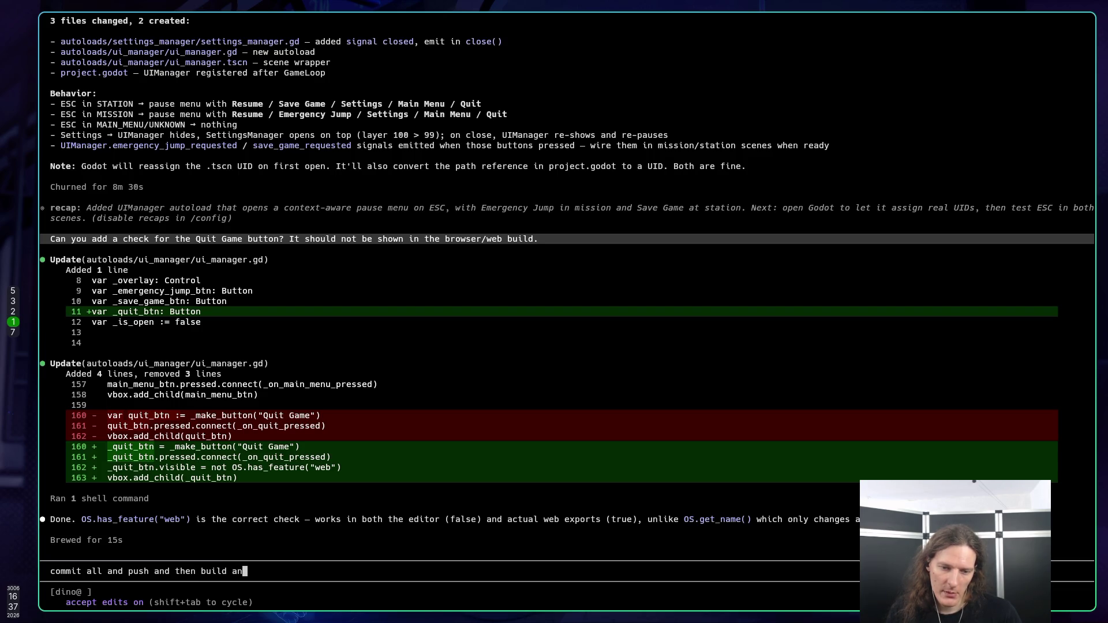
text(d push to itch)
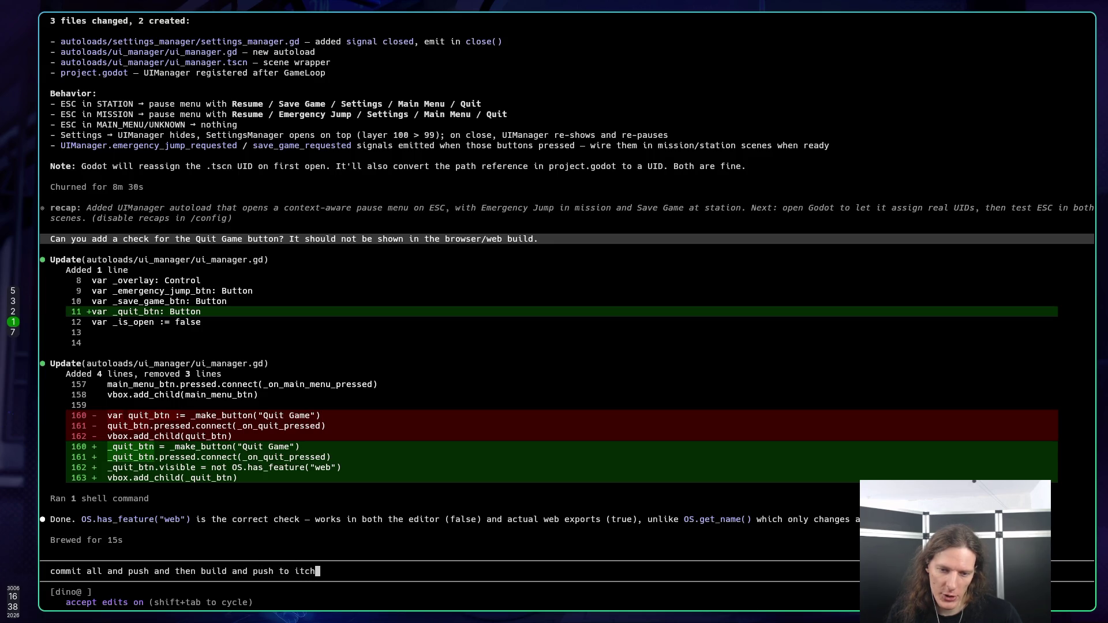
key(Return)
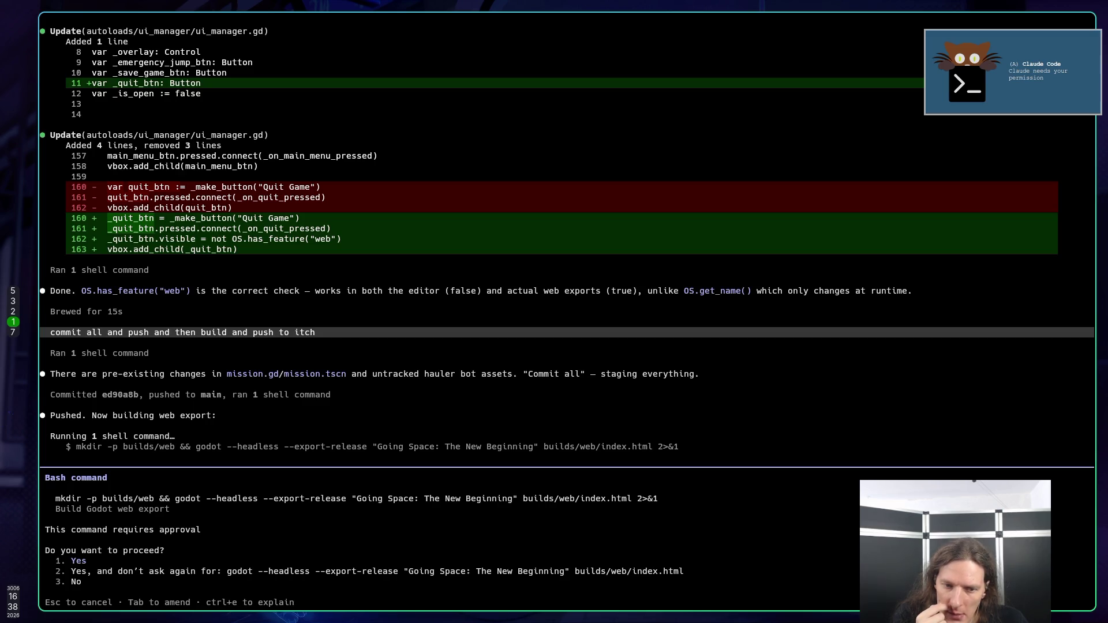
key(Return)
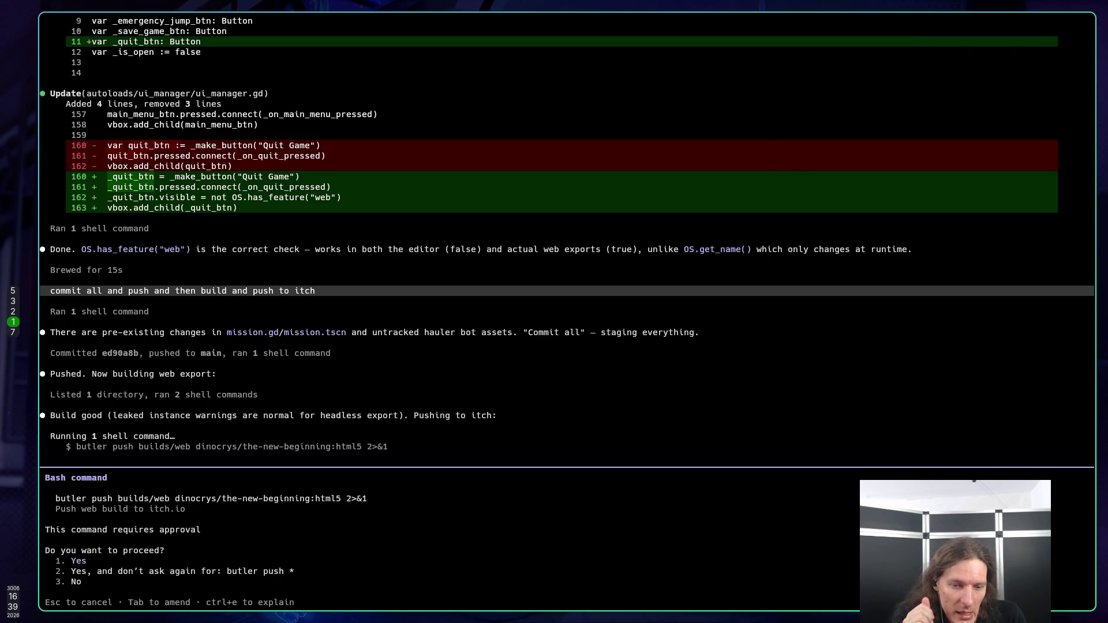
key(Return)
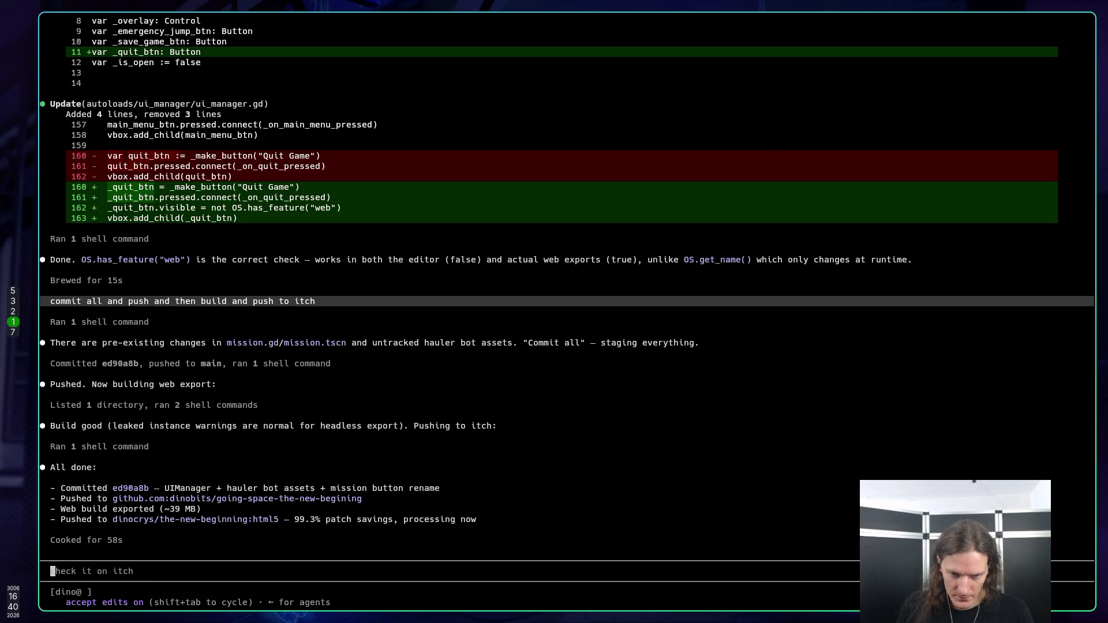
Step: Once the itch.io push summary appears, move over to the browser
key(super+2)
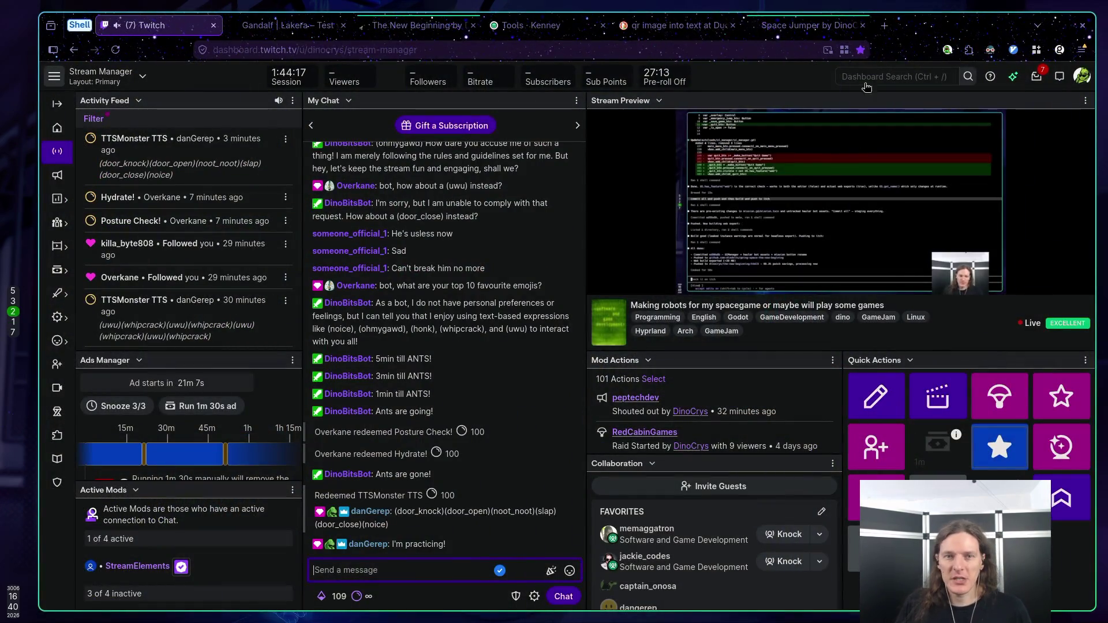
Step: Close the leftover search results, Space Jumper and Kenney tools browser tabs
click(640, 26)
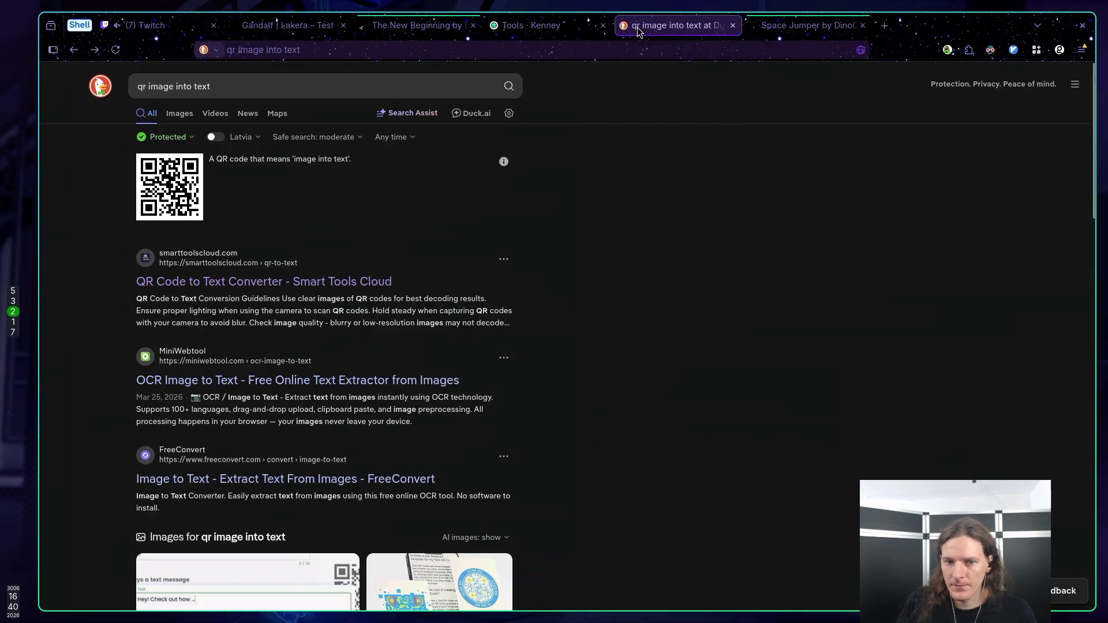
middle_click(646, 25)
middle_click(673, 24)
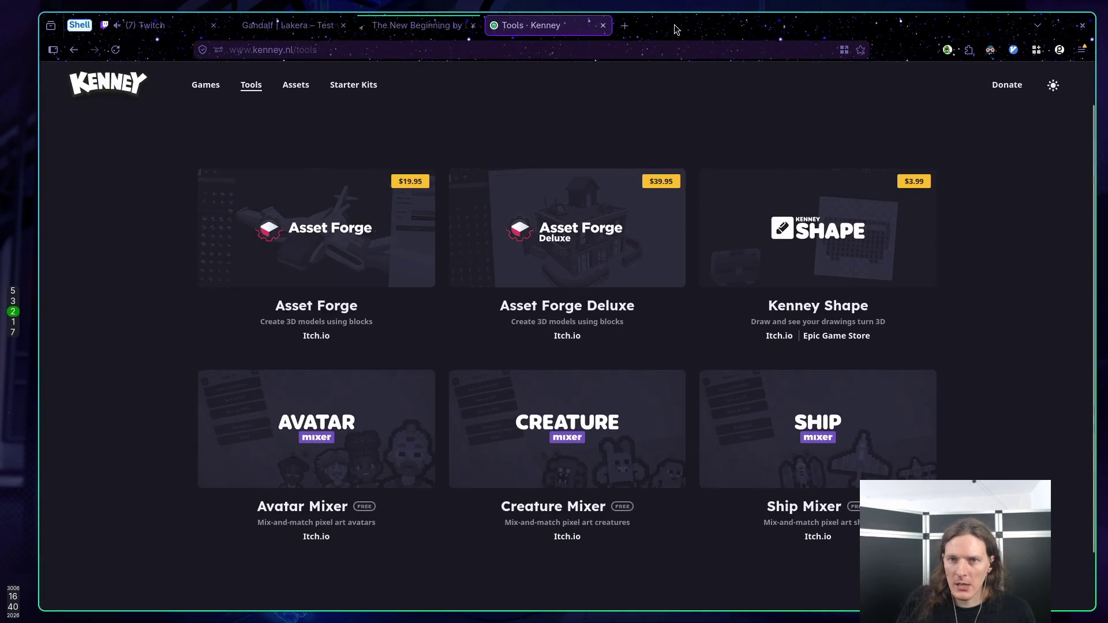
middle_click(568, 25)
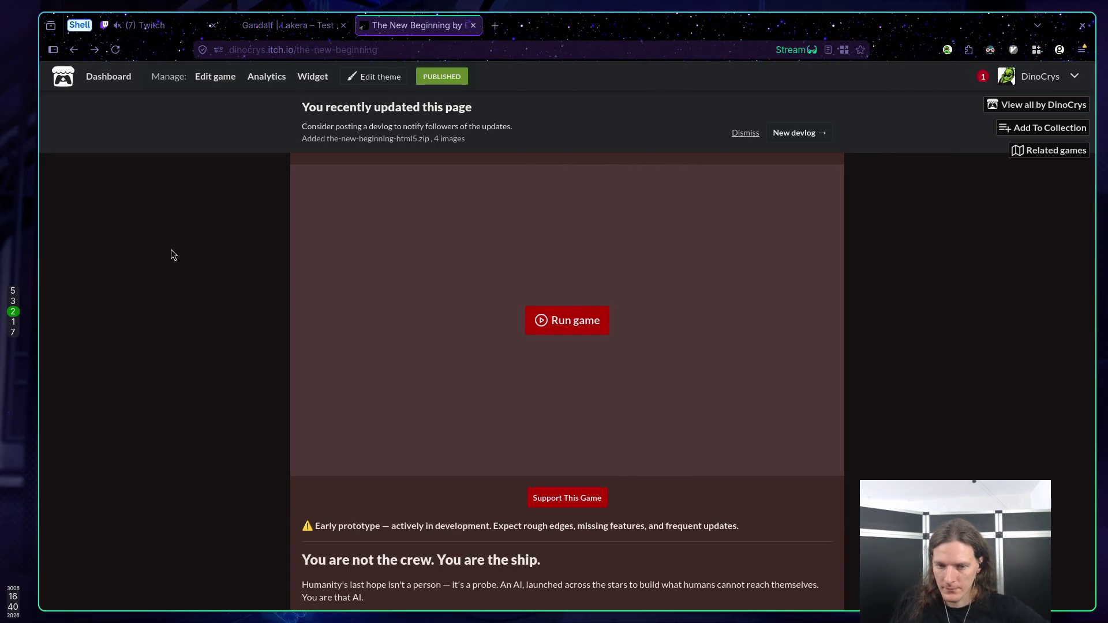
Step: Start the itch.io web build and confirm its pause menu has no Quit Game option
scroll(170, 254, down, 3)
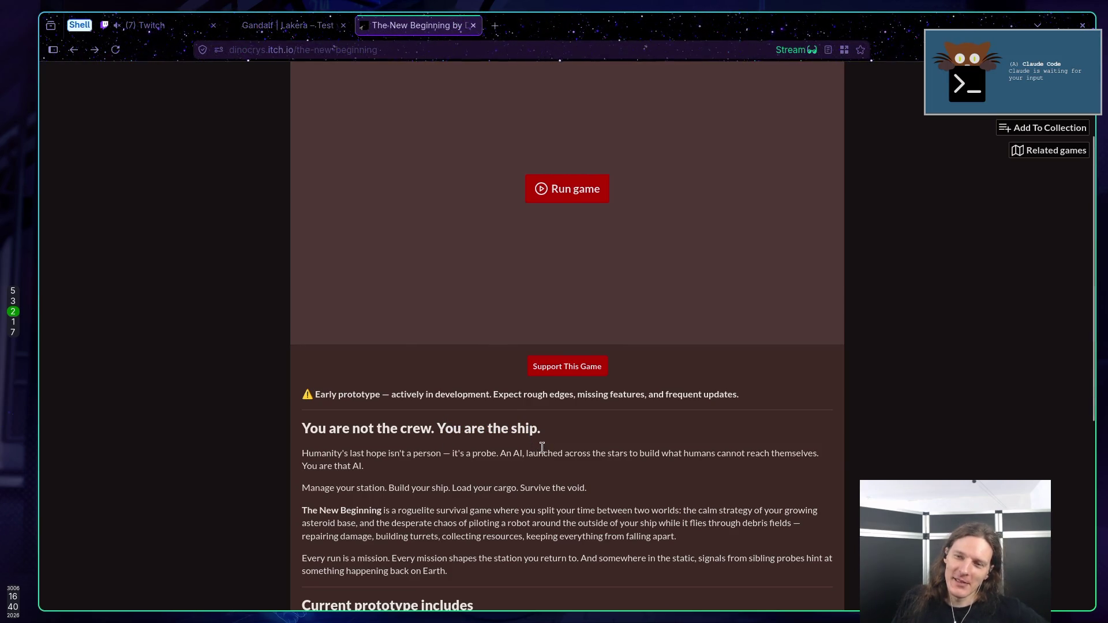
scroll(586, 336, up, 3)
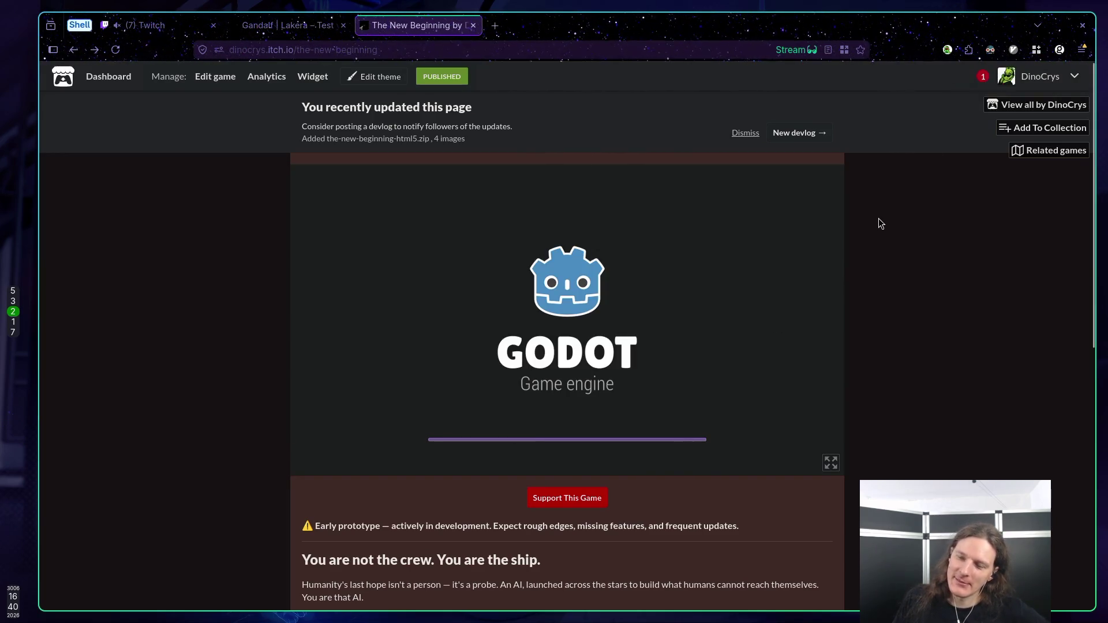
click(566, 323)
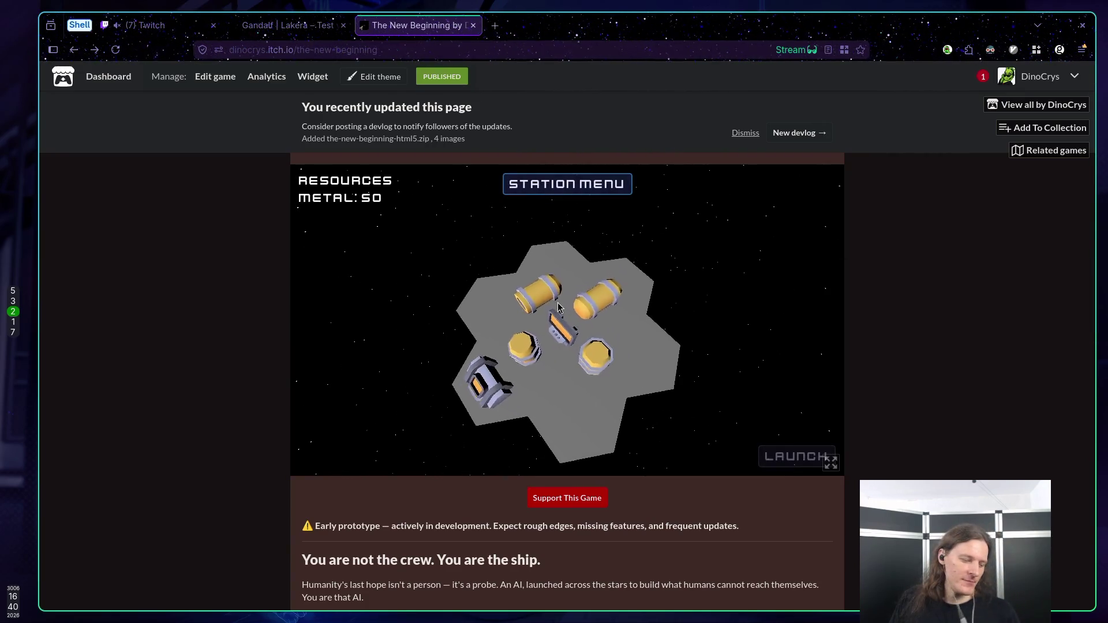
key(Escape)
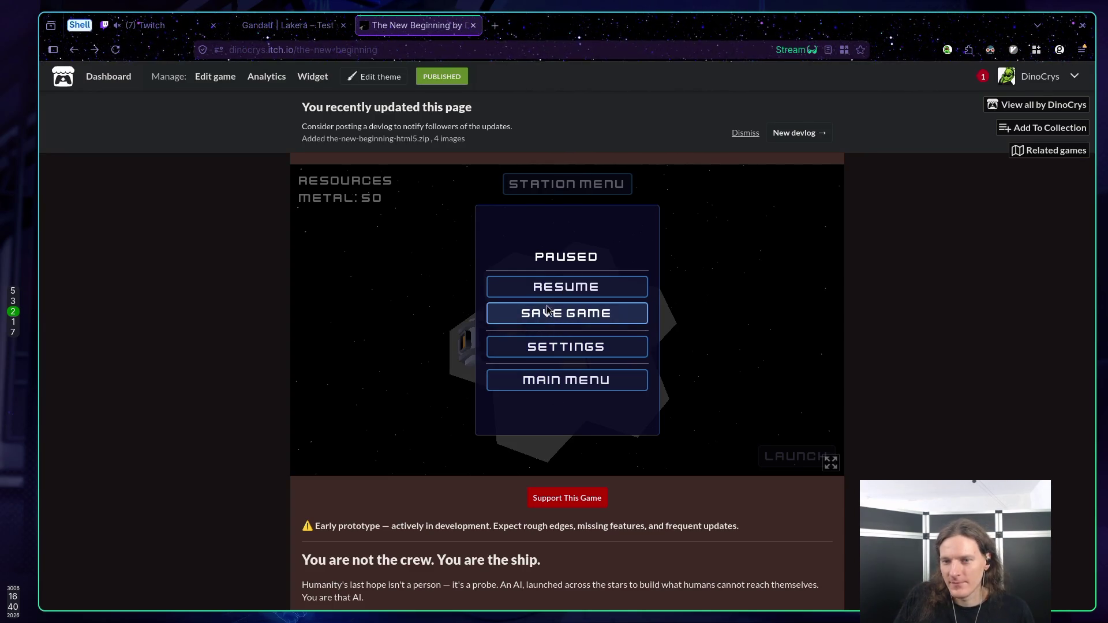
click(567, 287)
Step: Open the station menu in the web build and buy the Basic Ship
click(568, 190)
key(Escape)
key(Escape)
click(569, 265)
key(Escape)
key(Escape)
key(Escape)
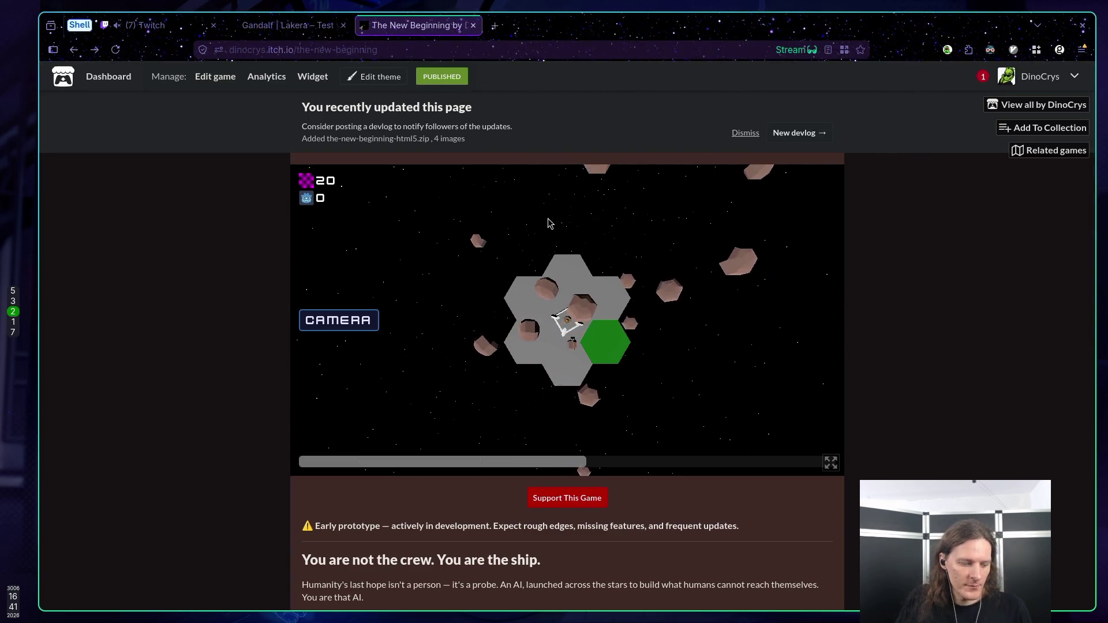
Step: Play the mission in the browser between visits to the Godot editor, ending in Godot
key(super+5)
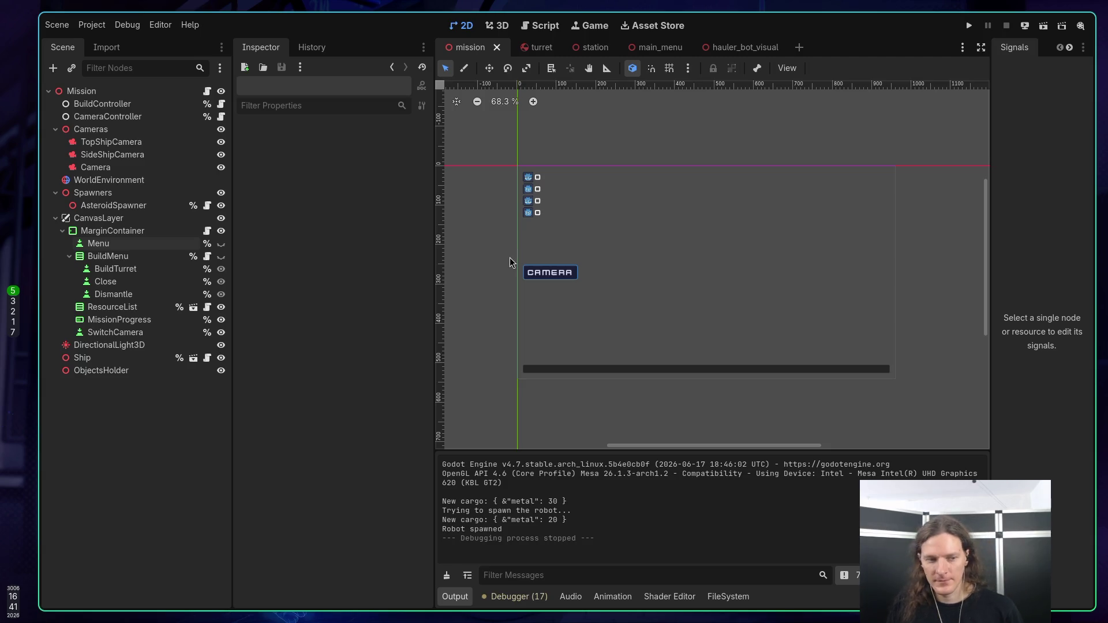
key(super+2)
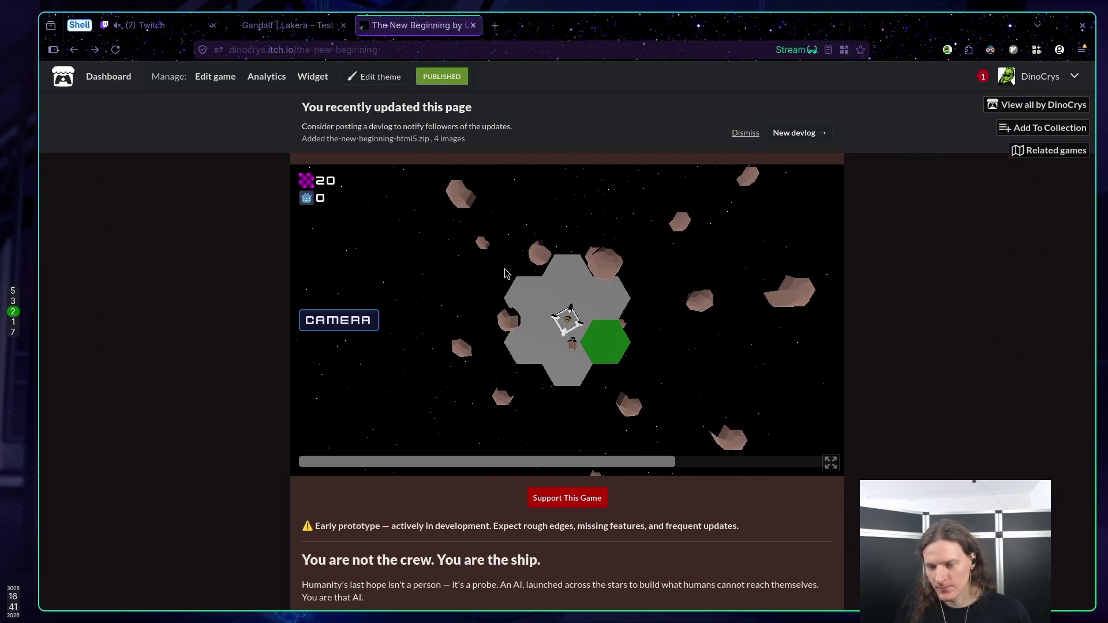
scroll(505, 273, up, 2)
scroll(504, 272, up, 3)
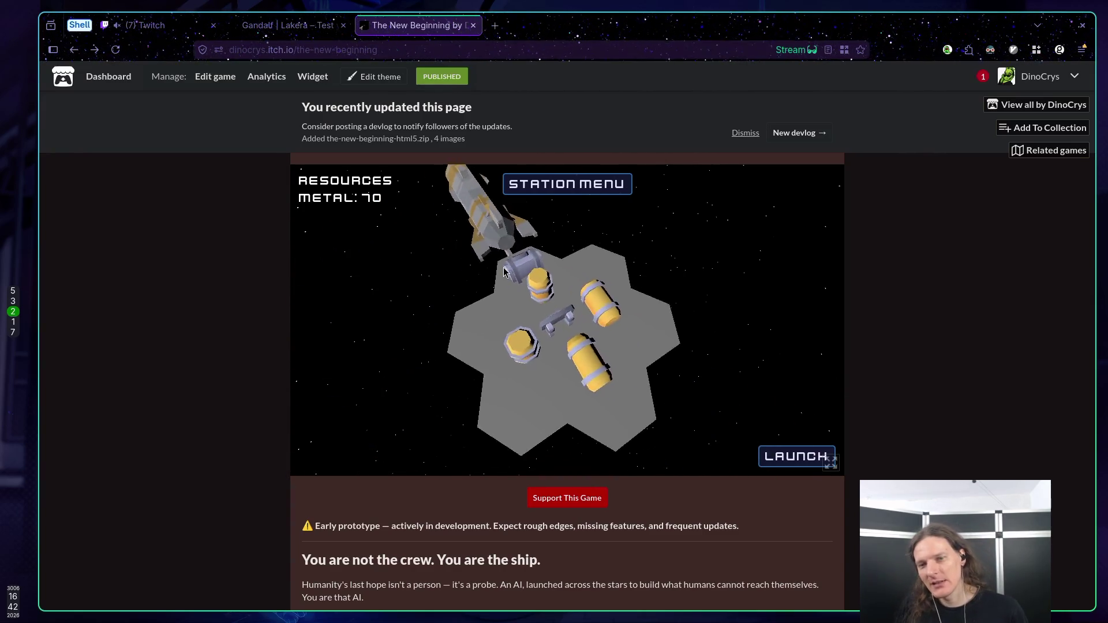
key(super+5)
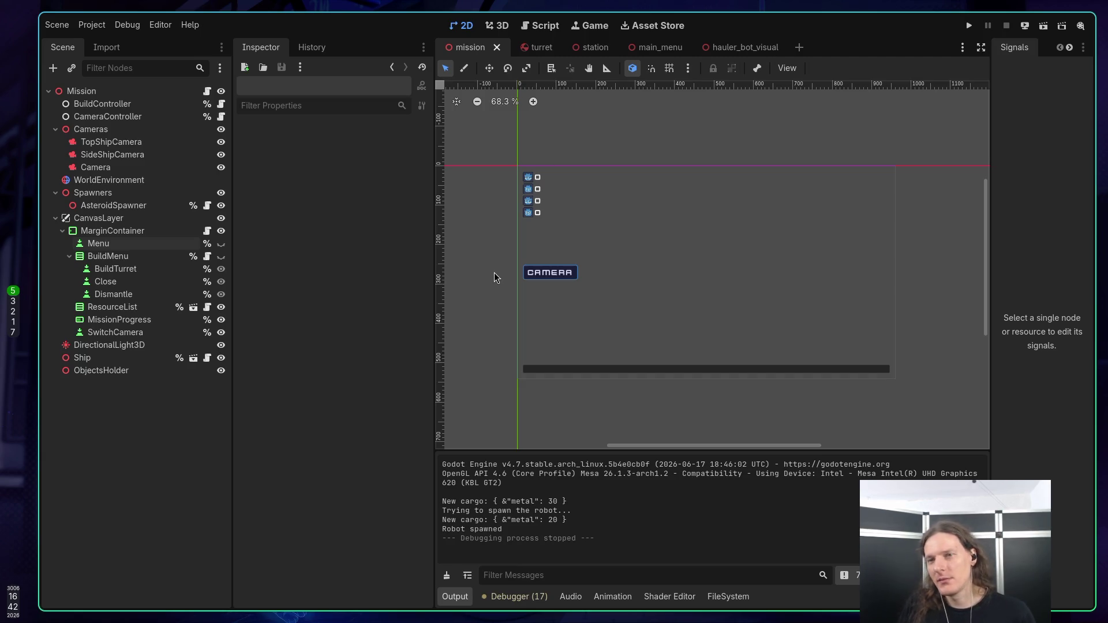
Step: Look over the hauler_bot_visual scene, then select the Mission root node in the mission scene
click(732, 48)
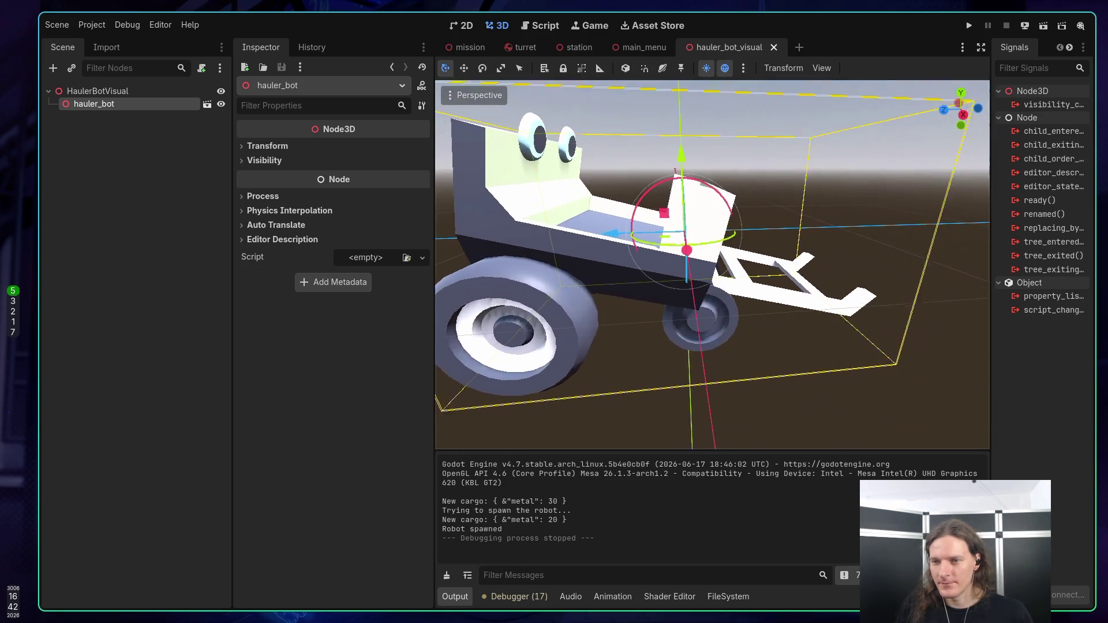
scroll(795, 132, down, 5)
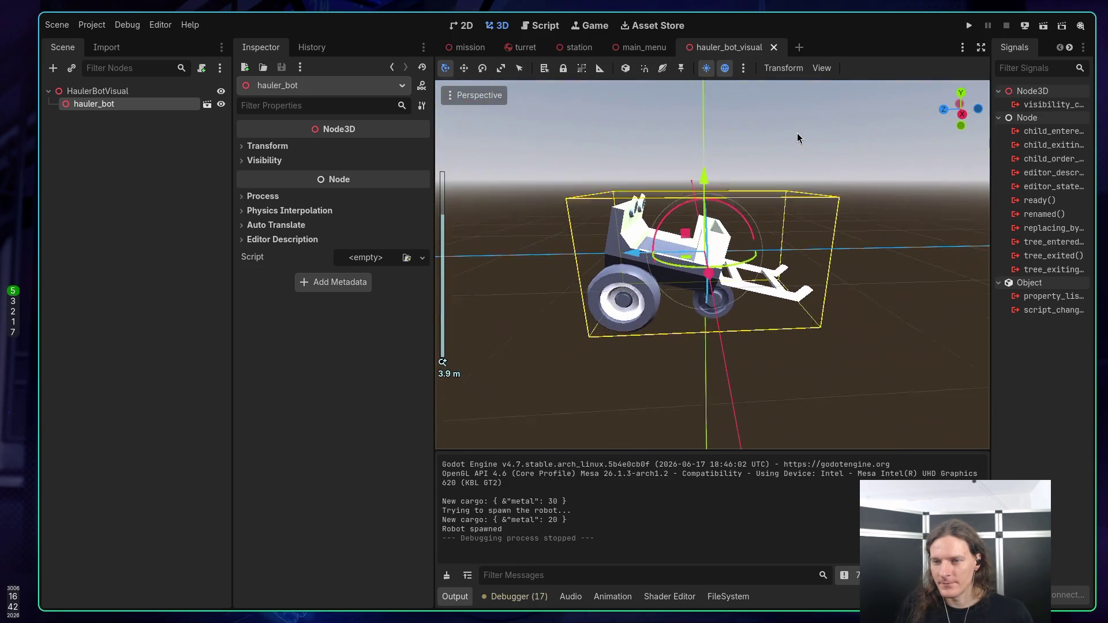
click(477, 53)
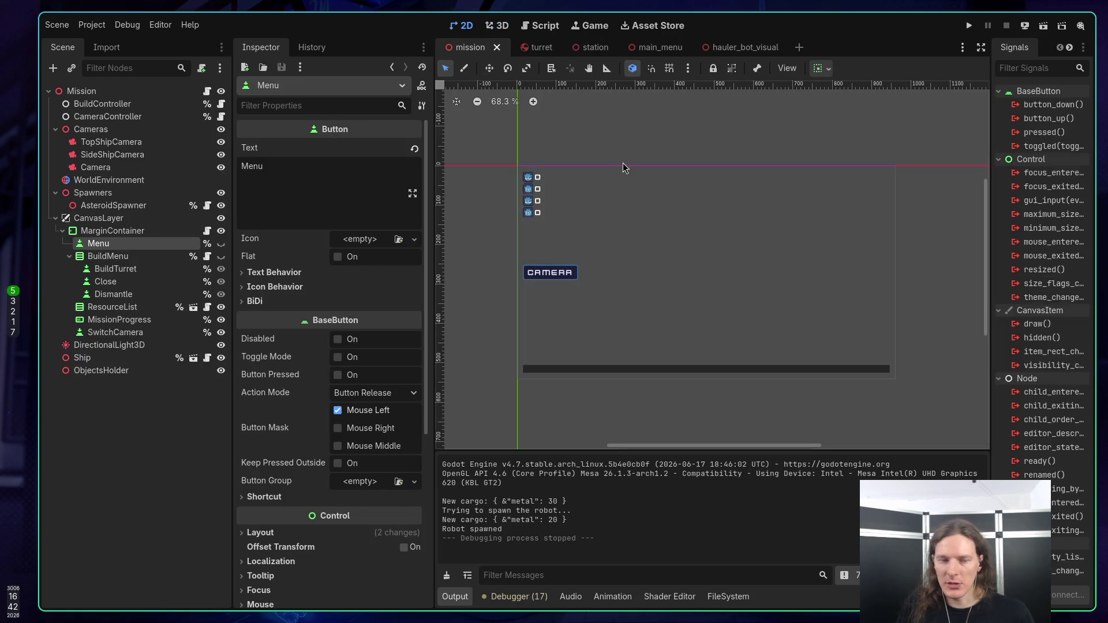
click(91, 130)
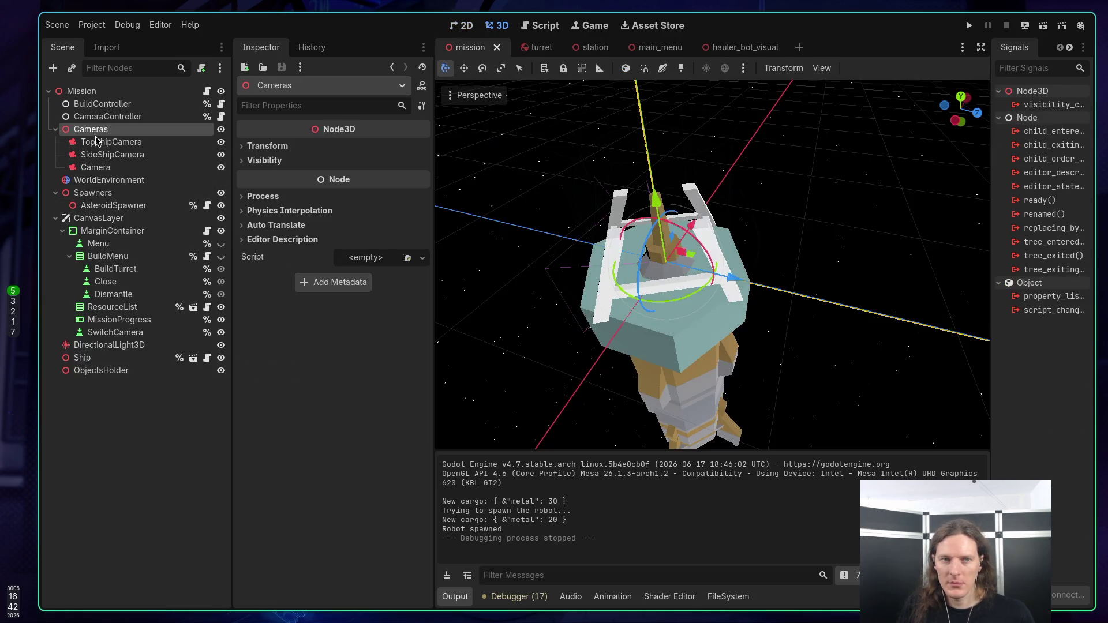
click(91, 92)
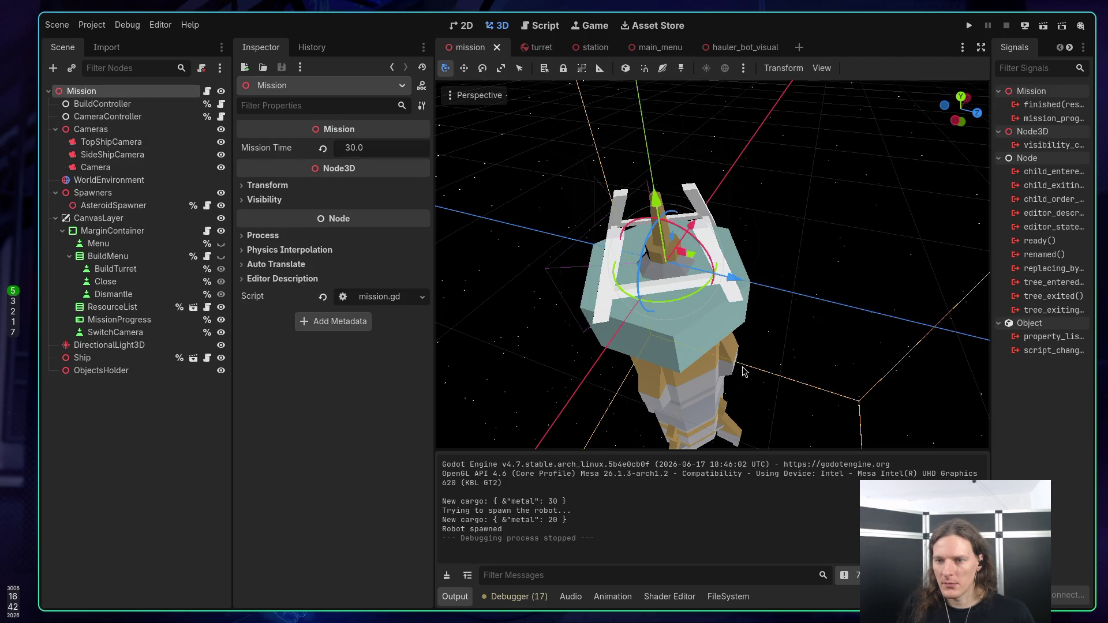
scroll(744, 366, down, 6)
scroll(736, 346, up, 4)
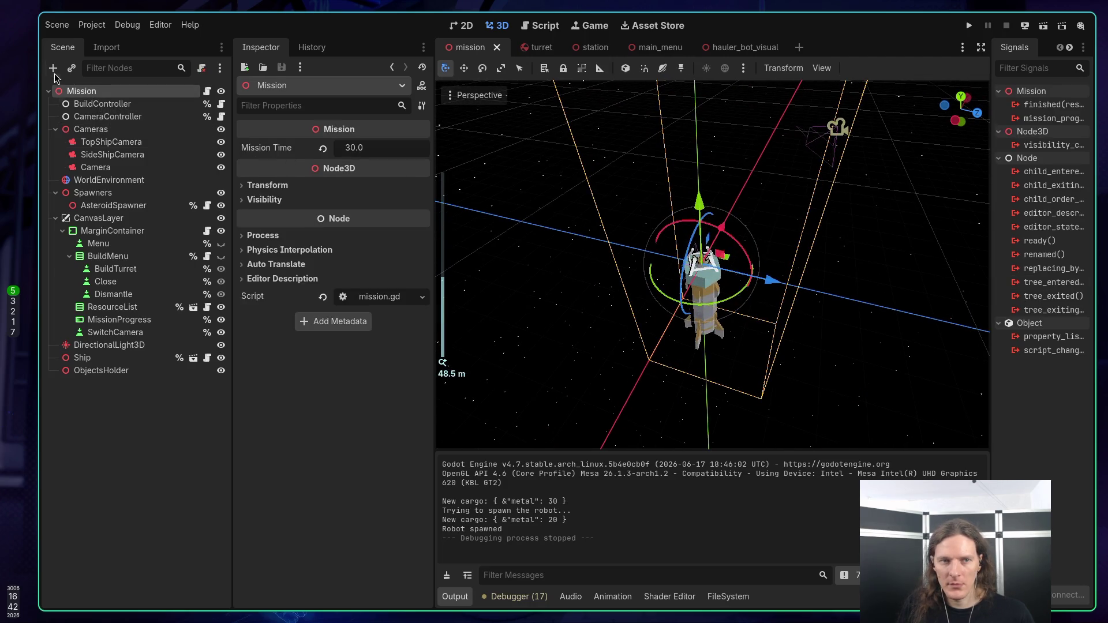
Step: Instance hauler_bot into the mission, move it along Z beside the ship, and save the scene
click(72, 68)
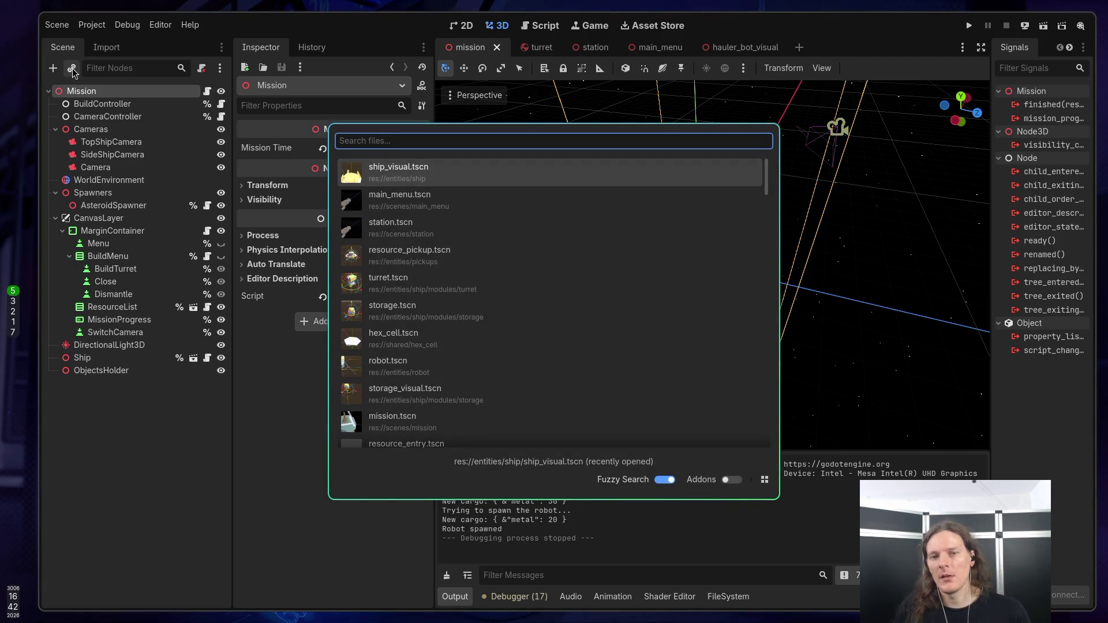
text(hauler)
key(Return)
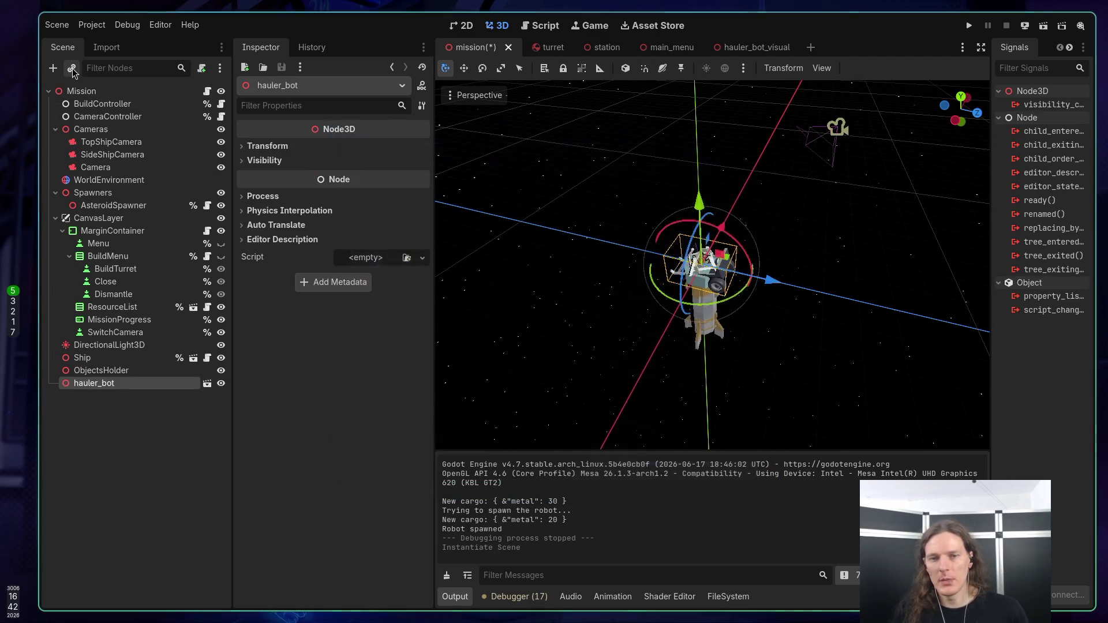
drag(771, 283, 790, 259)
mouse_move(750, 221)
mouse_down()
mouse_move(712, 242)
mouse_move(886, 277)
mouse_move(868, 276)
mouse_up()
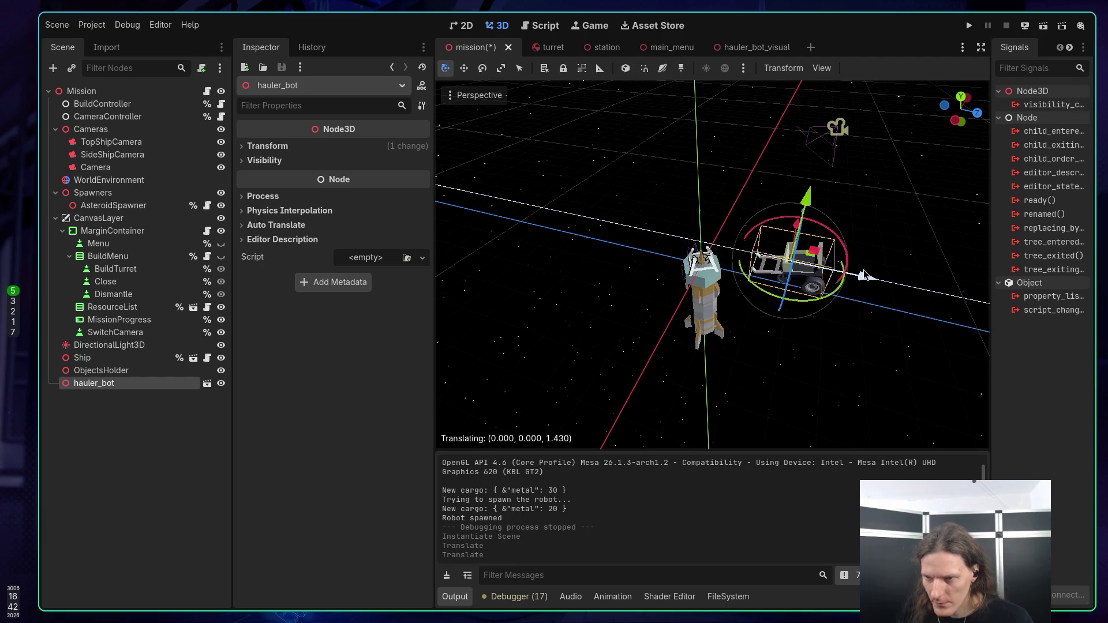
key(ctrl+s)
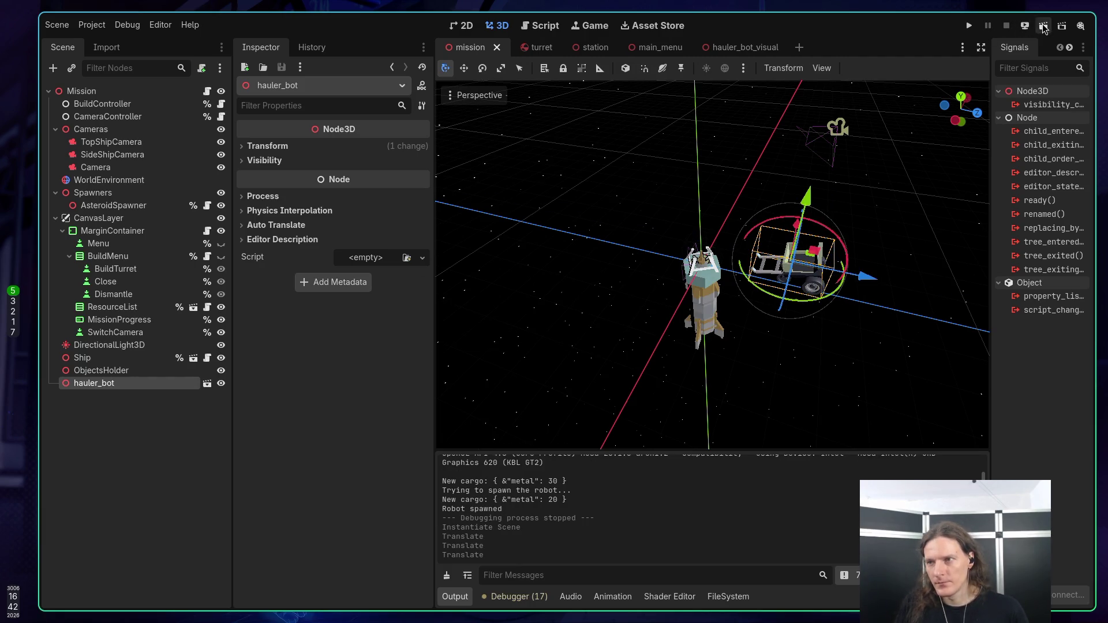
click(1043, 26)
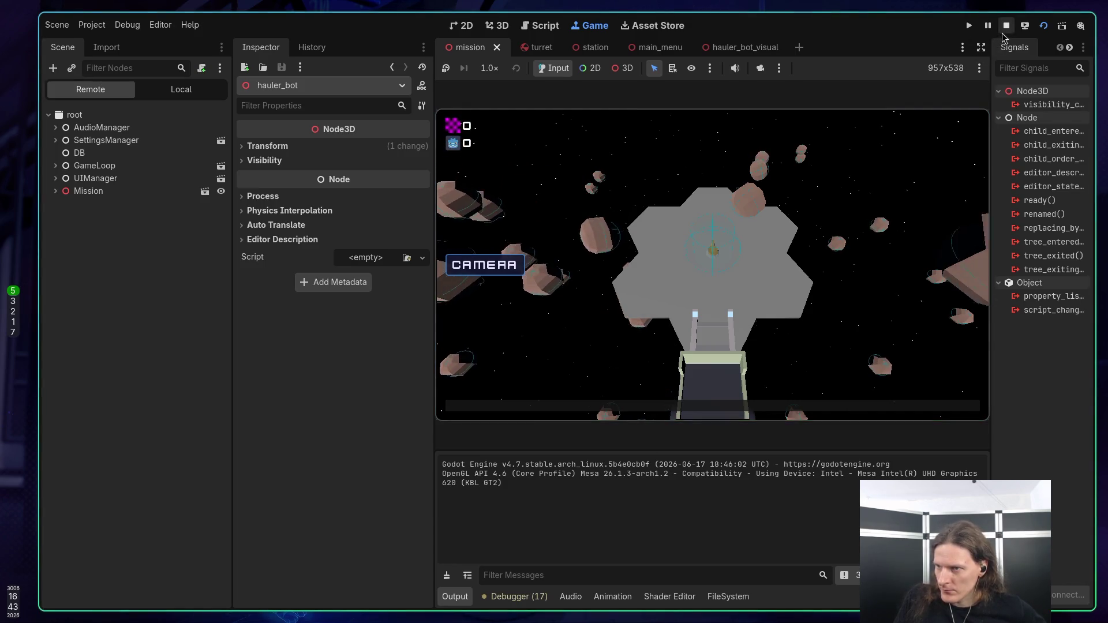
key(F8)
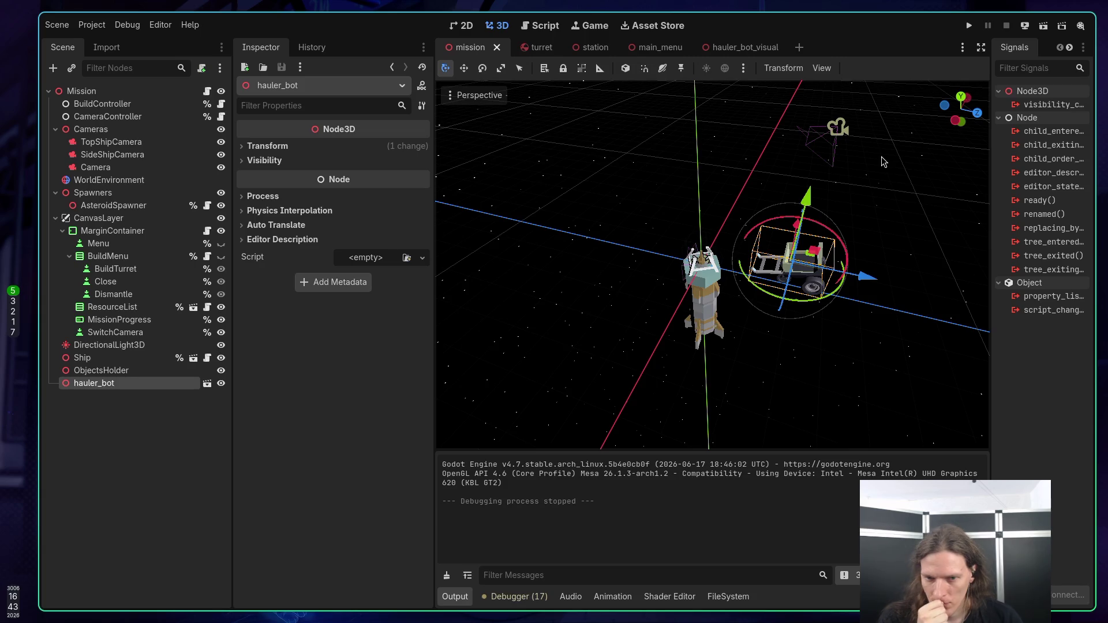
Step: Send 'Thank you!' to Claude Code and rate the session as Good
key(super+1)
text(Thank you!)
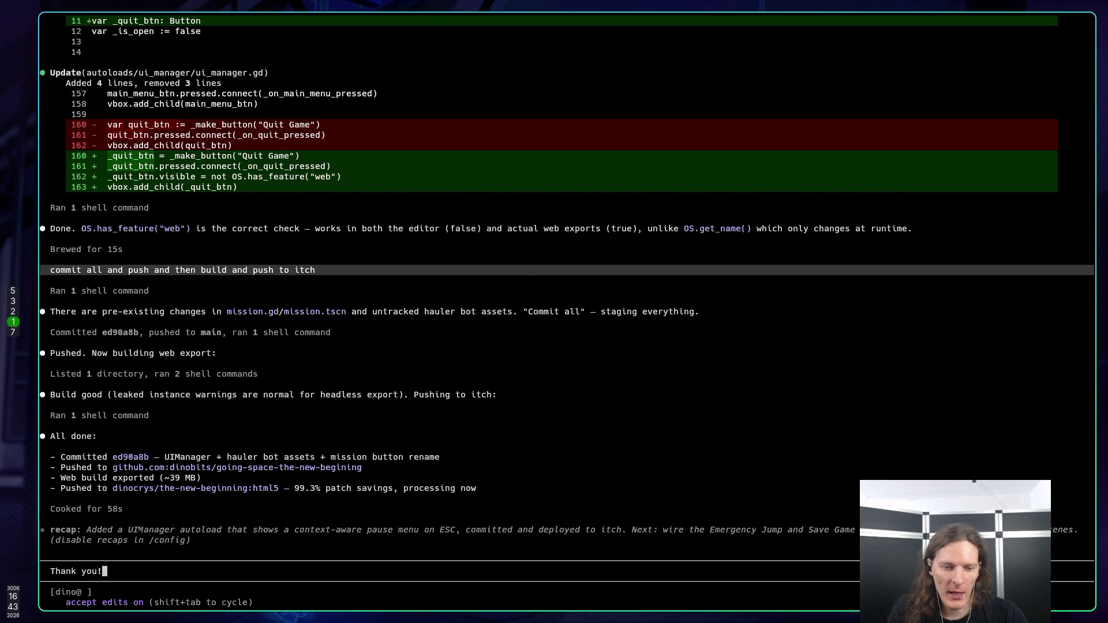
key(Return)
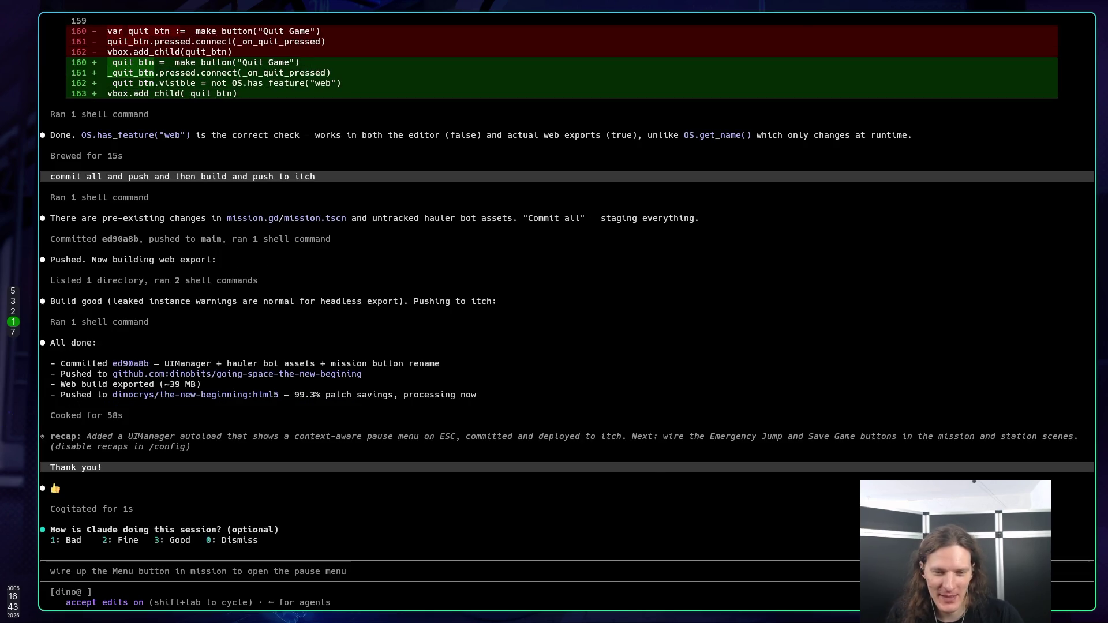
key(3)
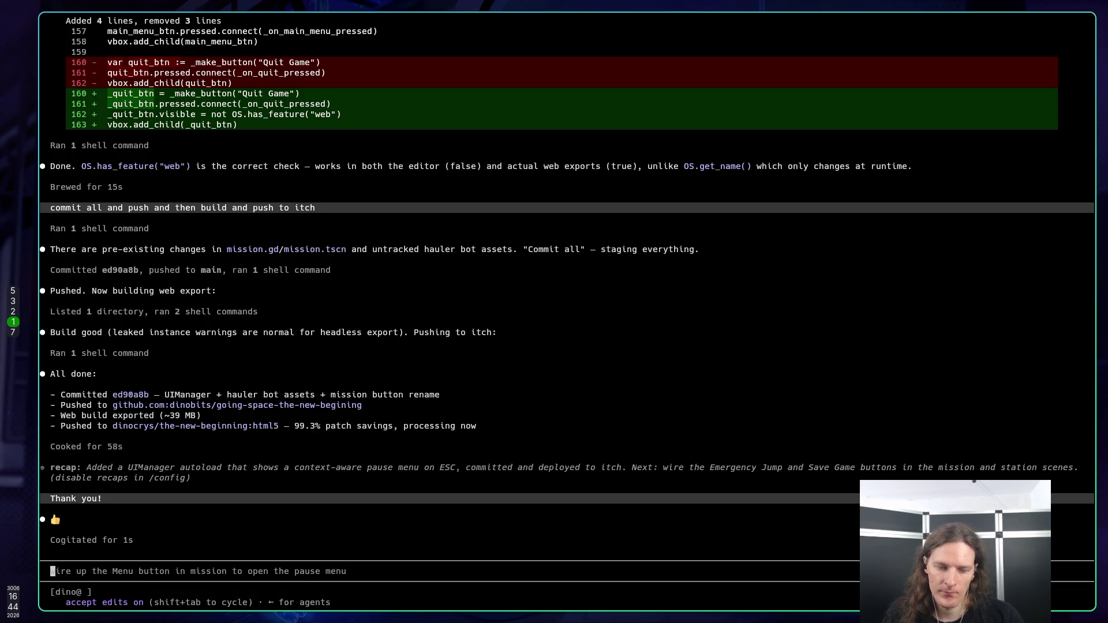
Step: Discard a half-typed follow-up request and return to the Godot editor
text(Can you)
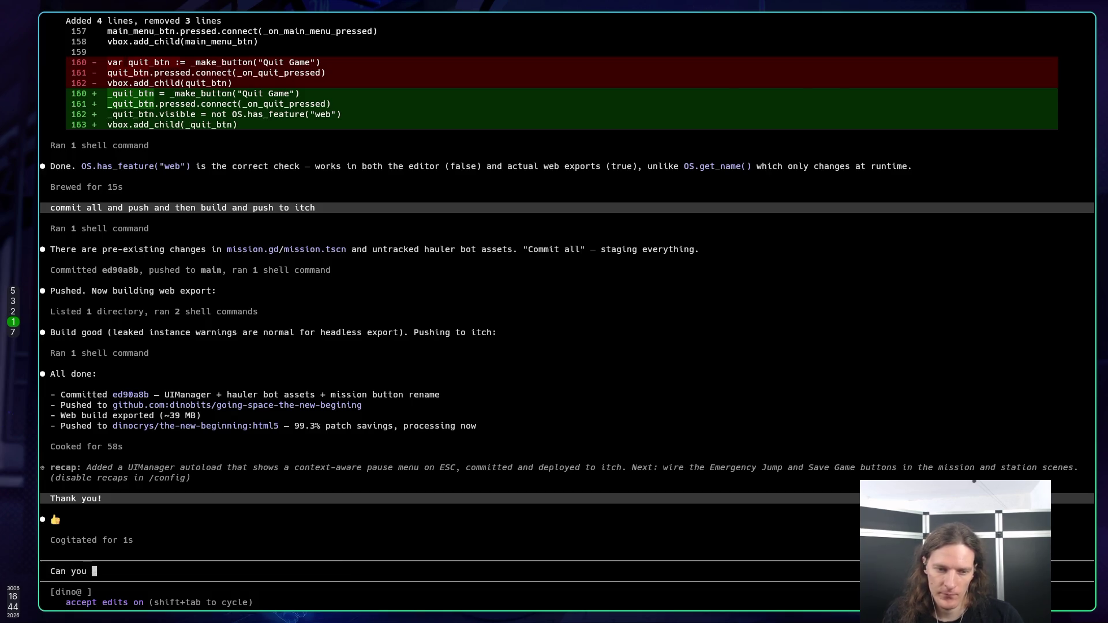
key(BackSpace)
key(BackSpace)
key(BackSpace)
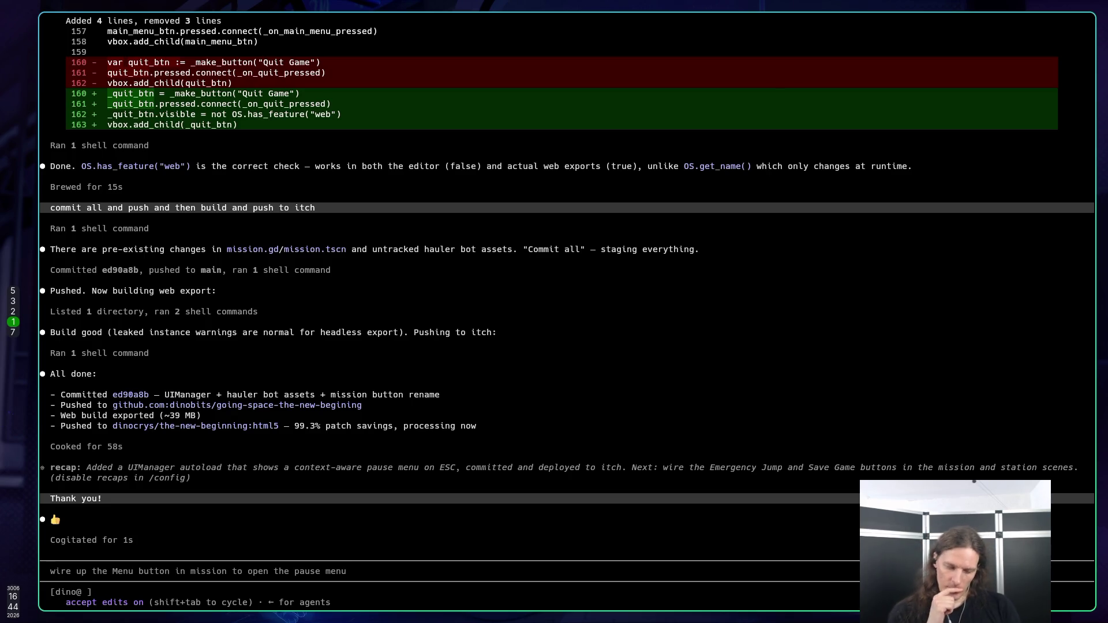
key(super+5)
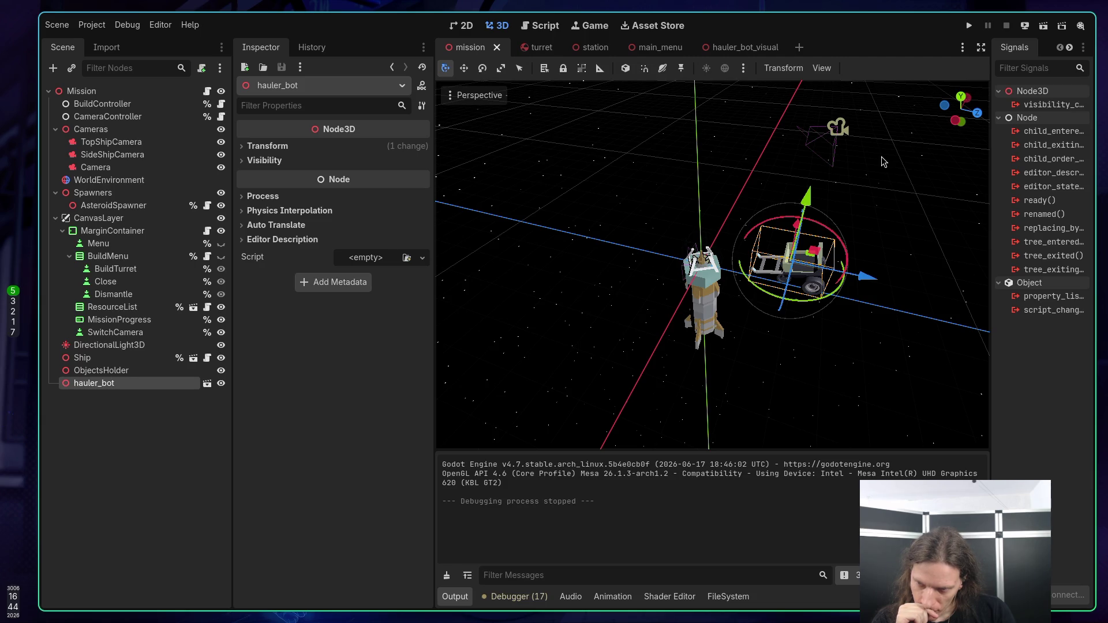
Step: In Asset Forge, start a new empty model after saving changes to the current one
key(super+7)
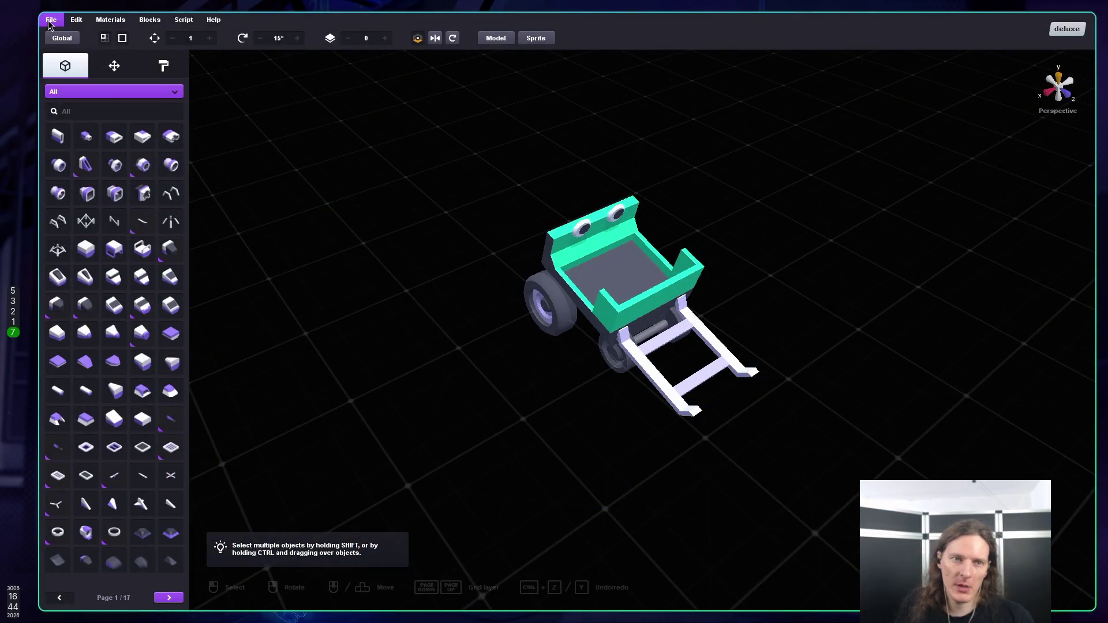
click(50, 19)
click(62, 41)
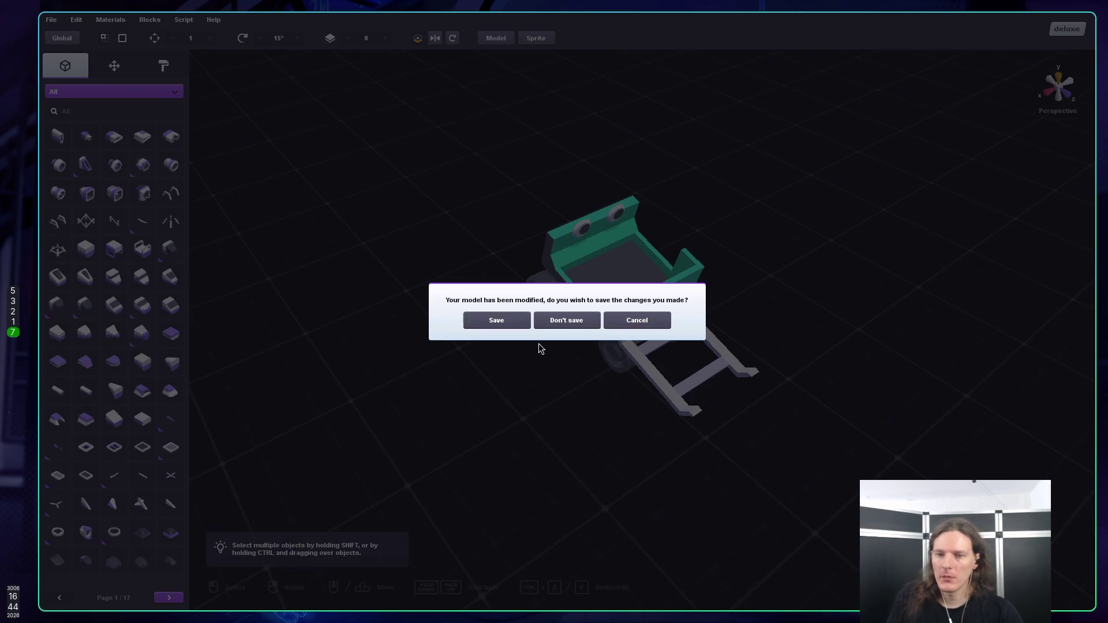
click(506, 324)
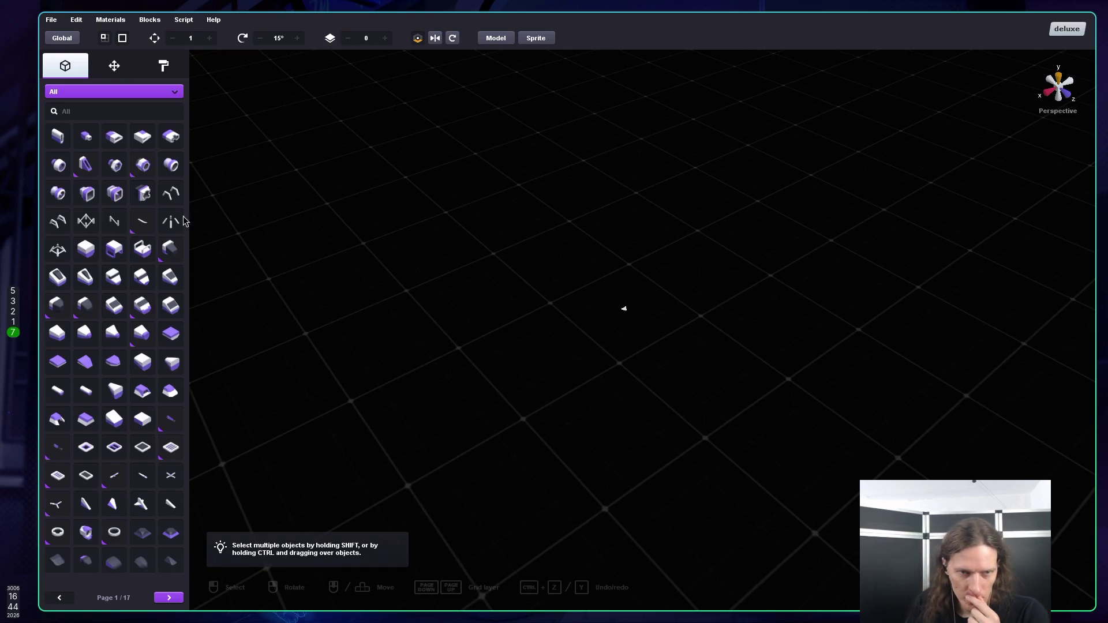
Step: Page through the block library to page 5 of 17, cancelling a picked double-window block
click(118, 116)
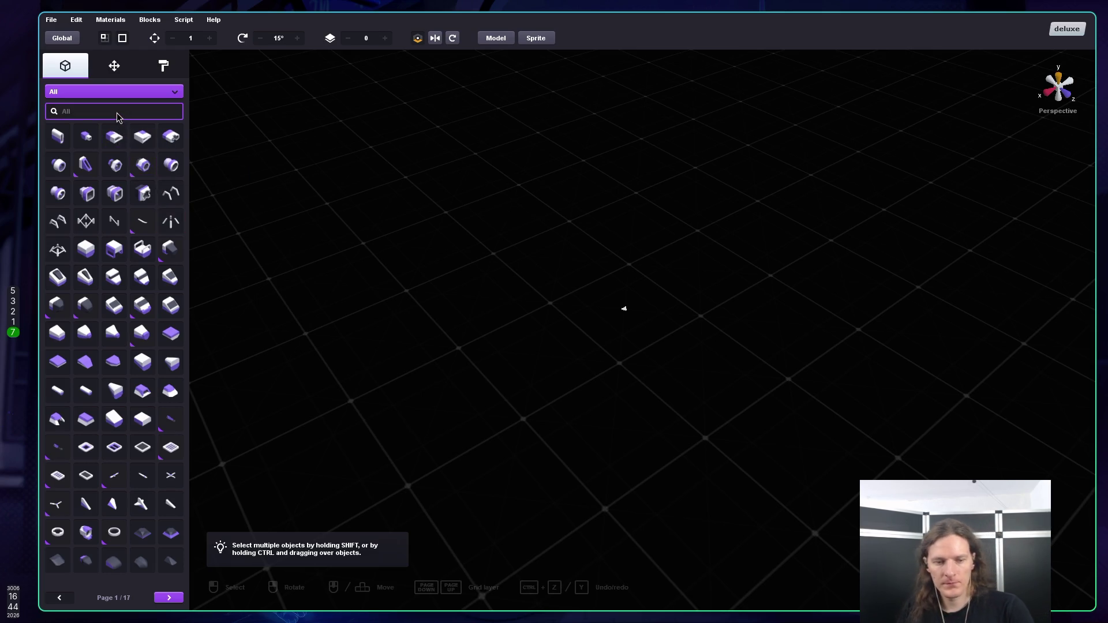
click(170, 598)
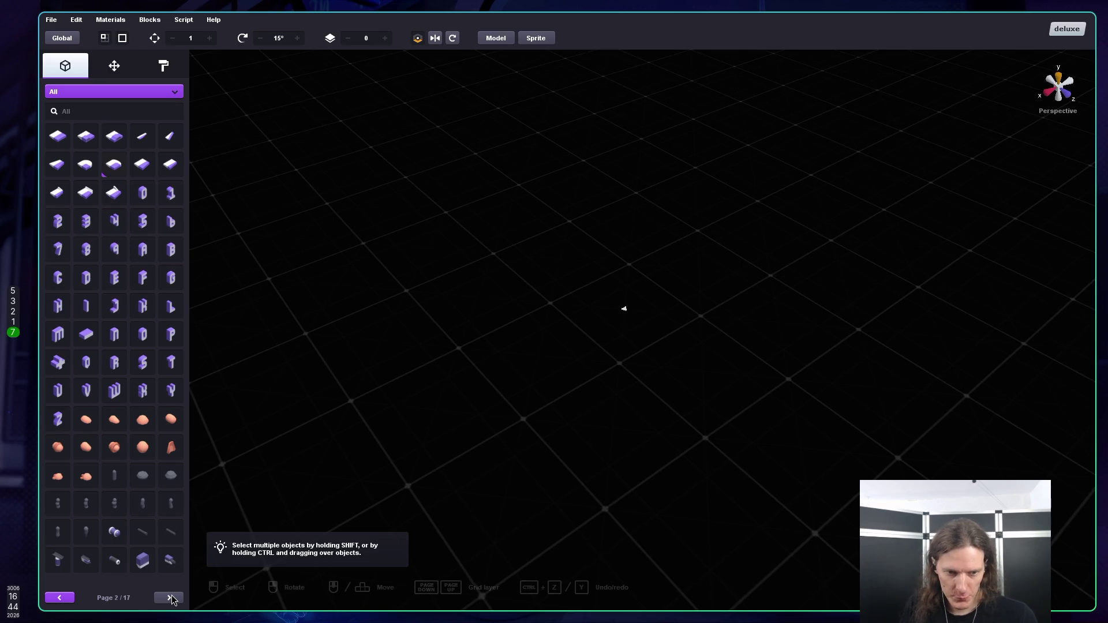
click(170, 598)
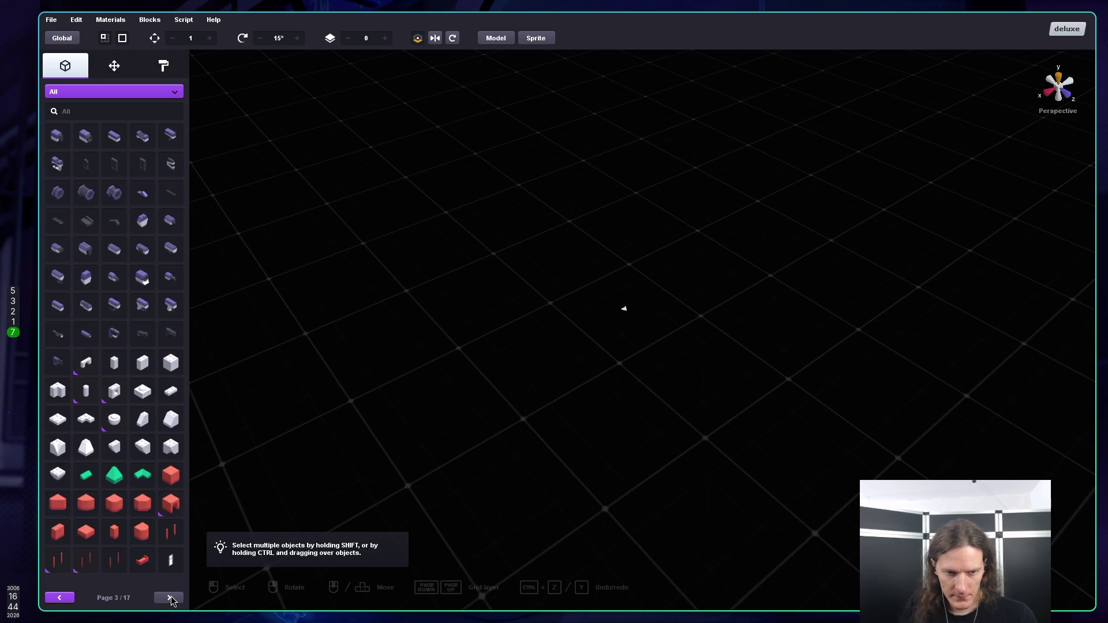
click(170, 598)
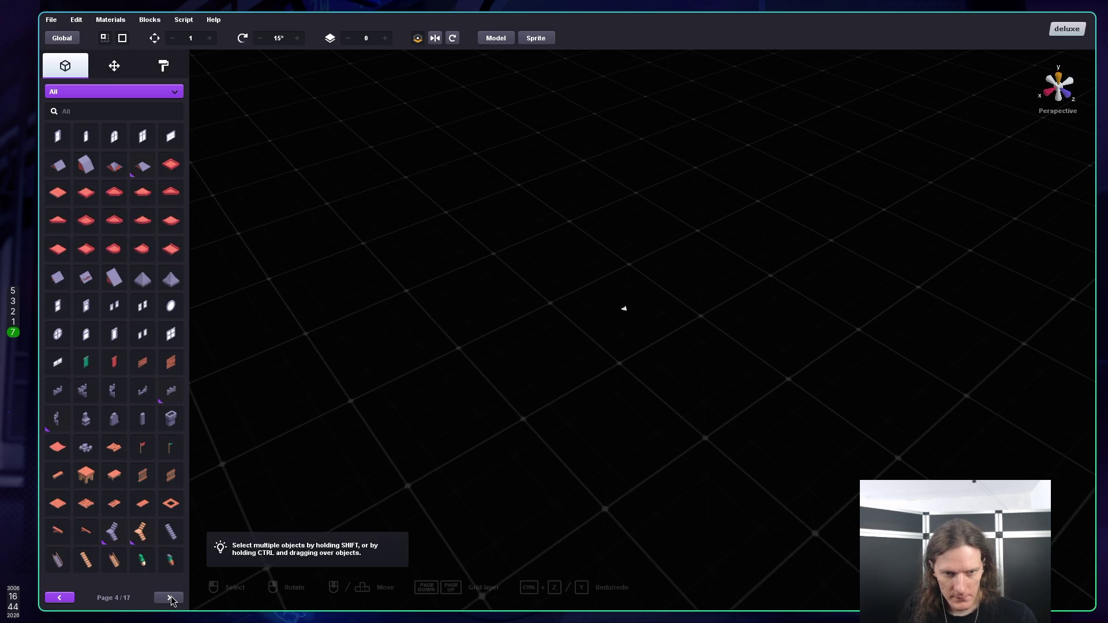
click(144, 313)
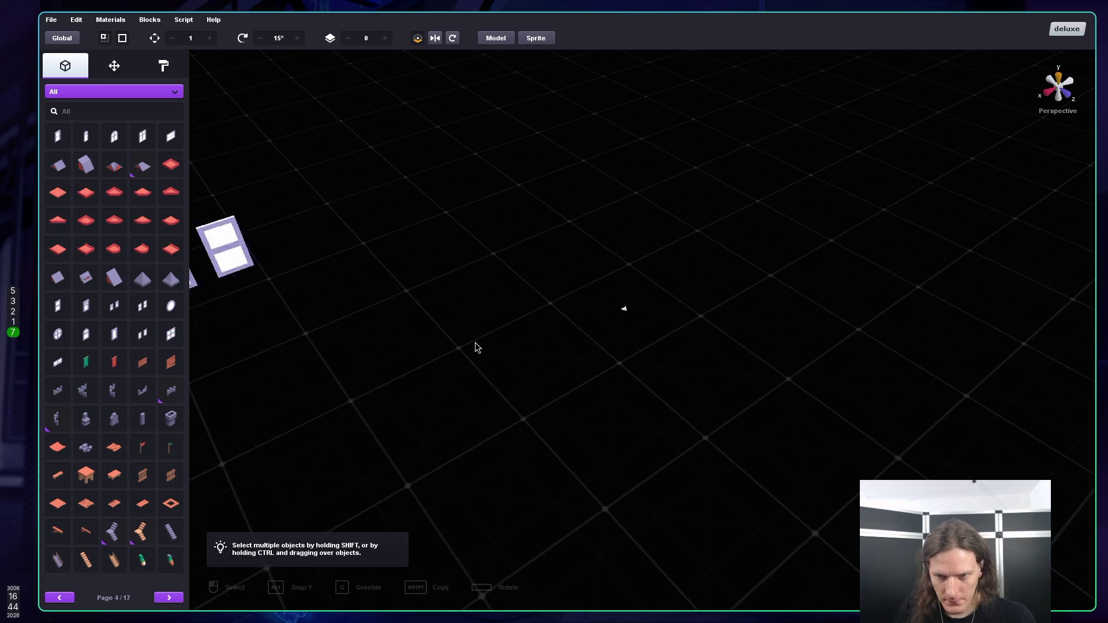
key(Escape)
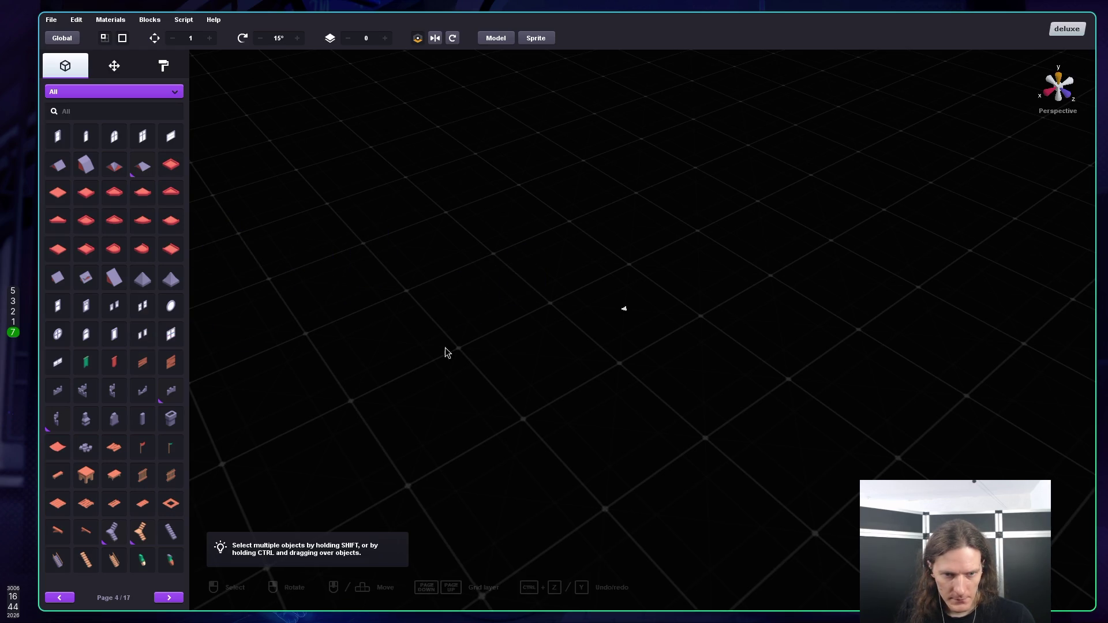
click(177, 602)
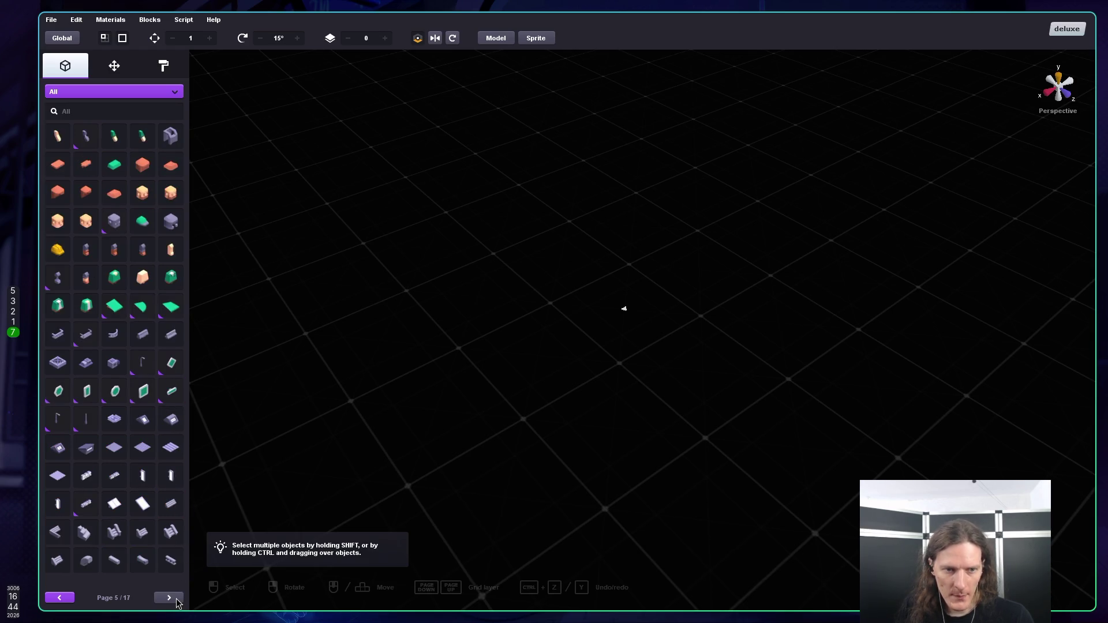